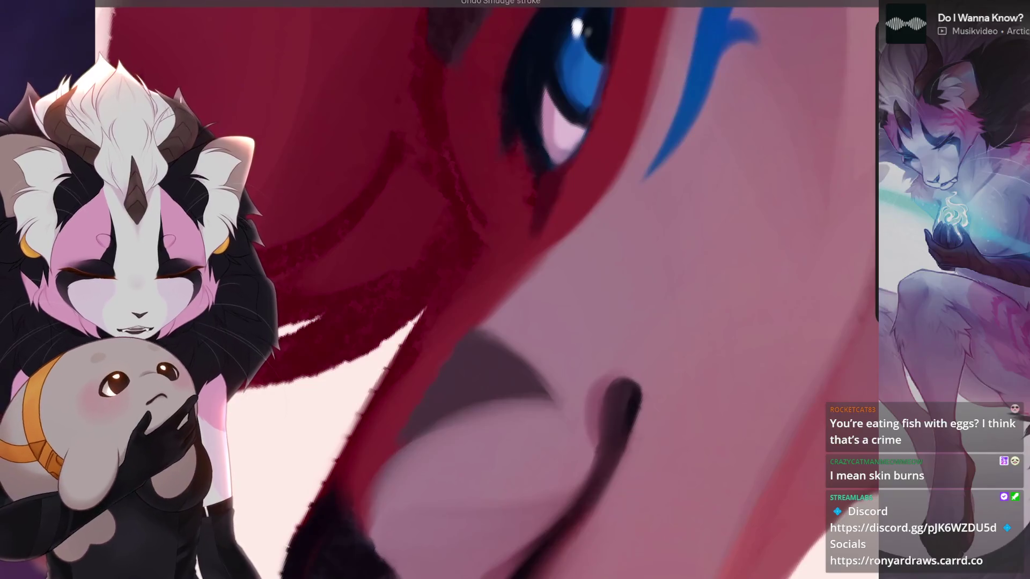
# - Undo the last four smudge strokes on the fur around the wolf's eye
pyautogui.hotkey('ctrl', 'z')
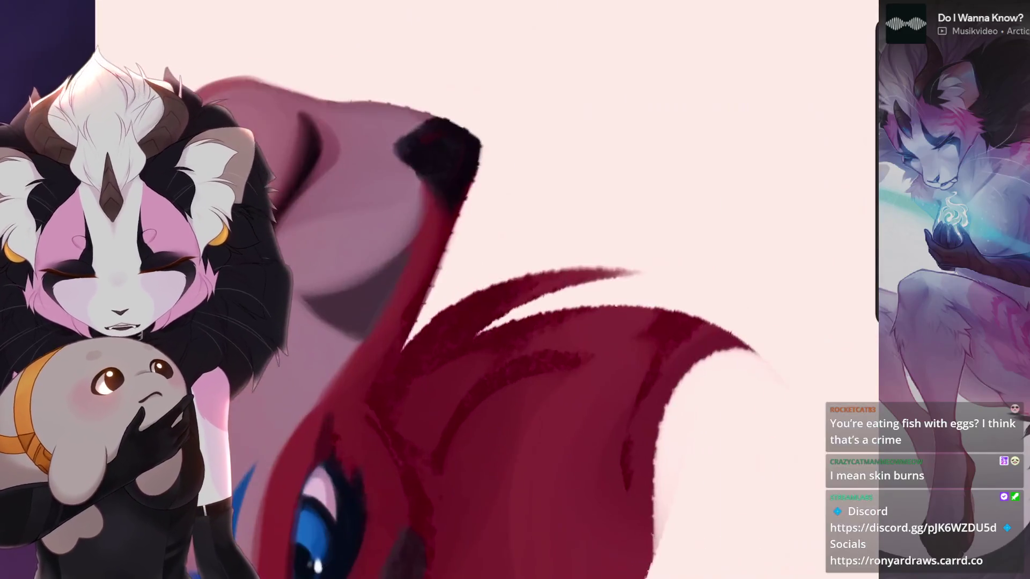
pyautogui.scroll(2, 483, 321)
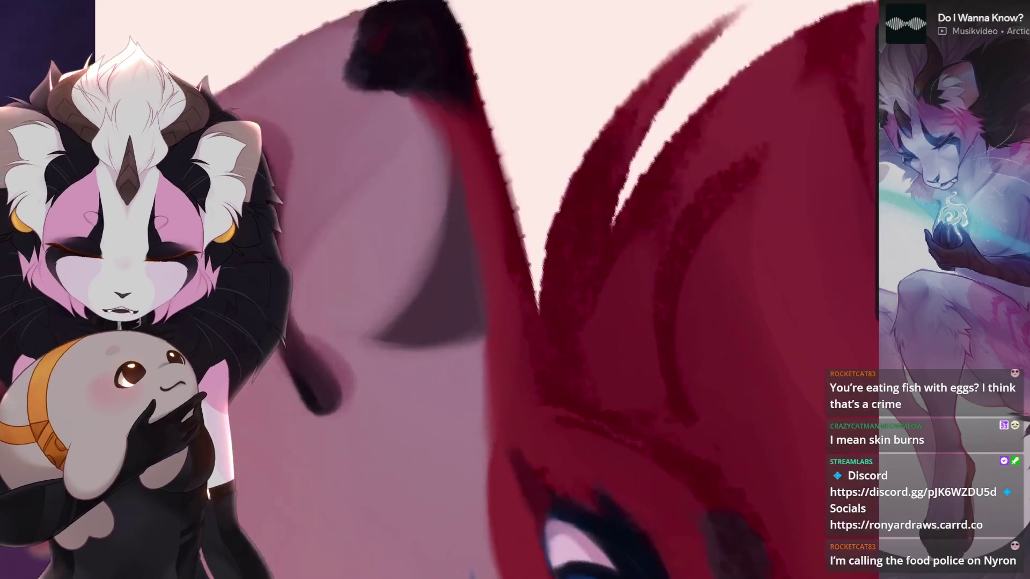
pyautogui.hotkey('ctrl', 'z')
pyautogui.hotkey('ctrl', 'z')
pyautogui.hotkey('ctrl', 'z')
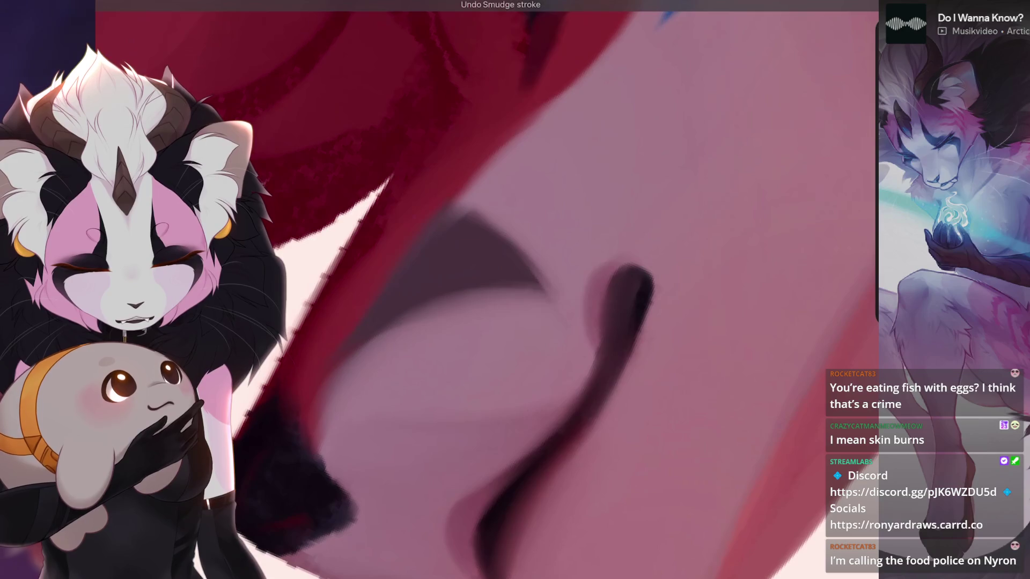
pyautogui.hotkey('ctrl', 'z')
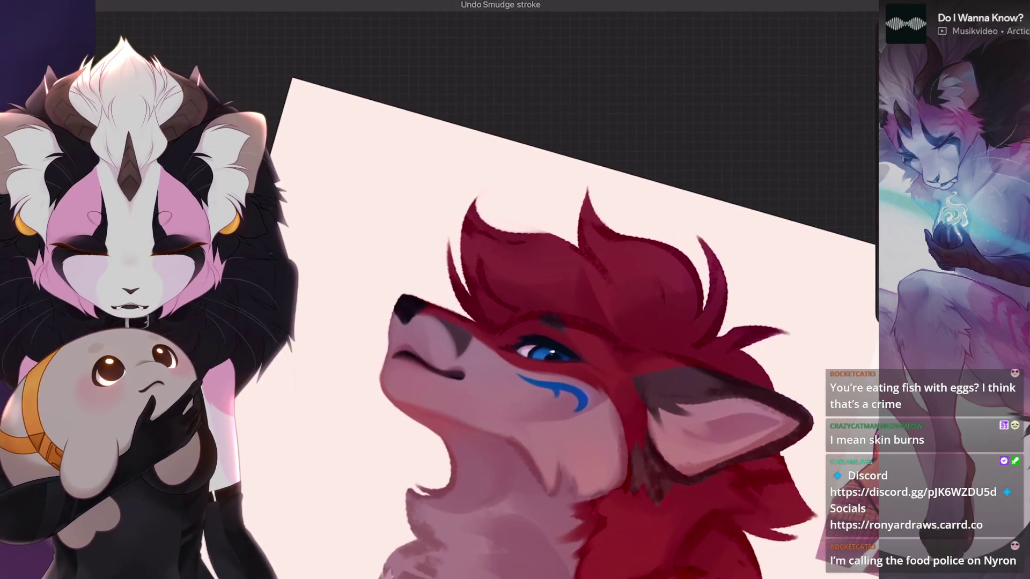
pyautogui.hotkey('ctrl', 'z')
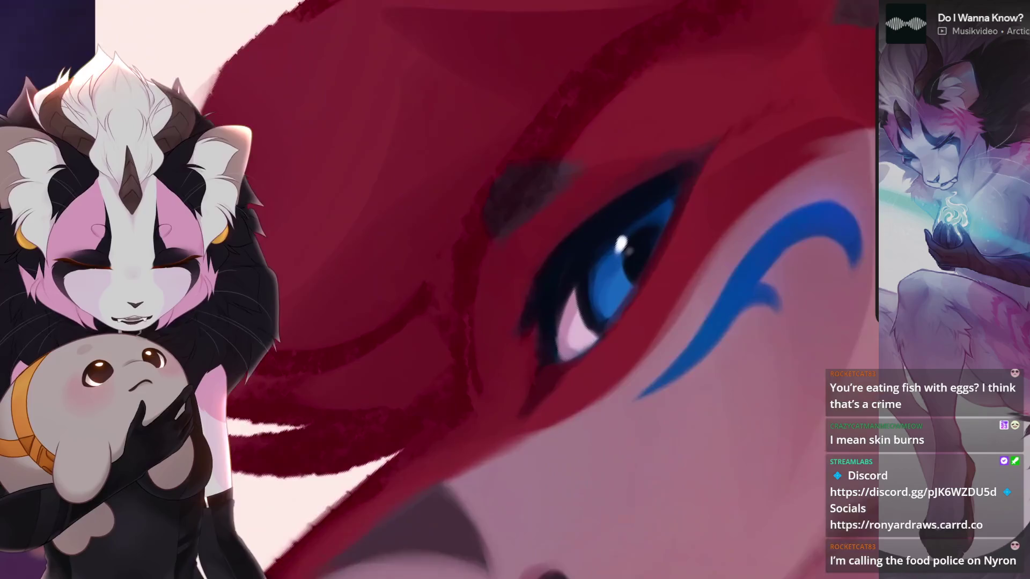
# - Revert the smudges on the upper eyelid and just above and beside the blue eye
pyautogui.hotkey('ctrl', 'z')
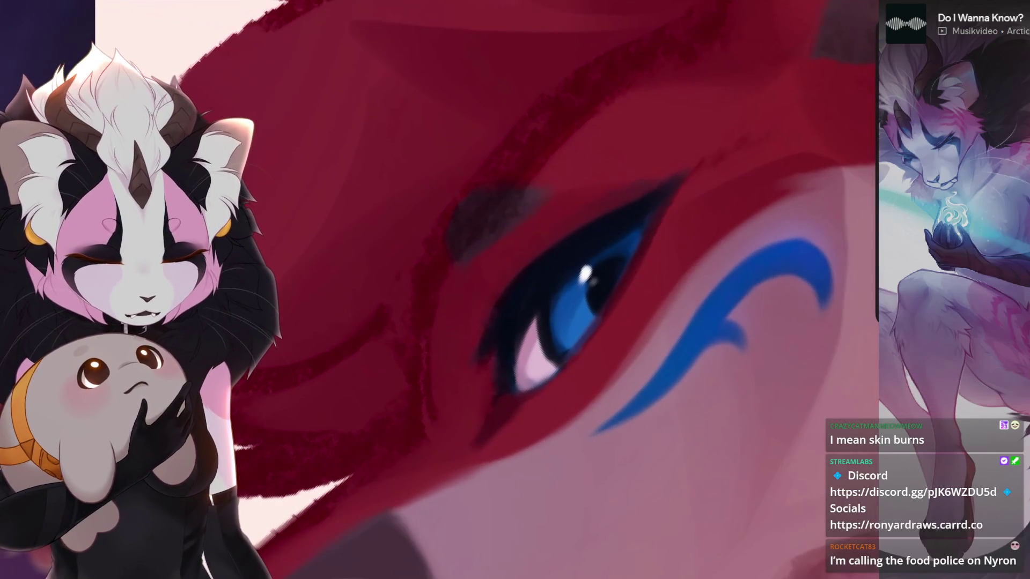
pyautogui.hotkey('ctrl', 'z')
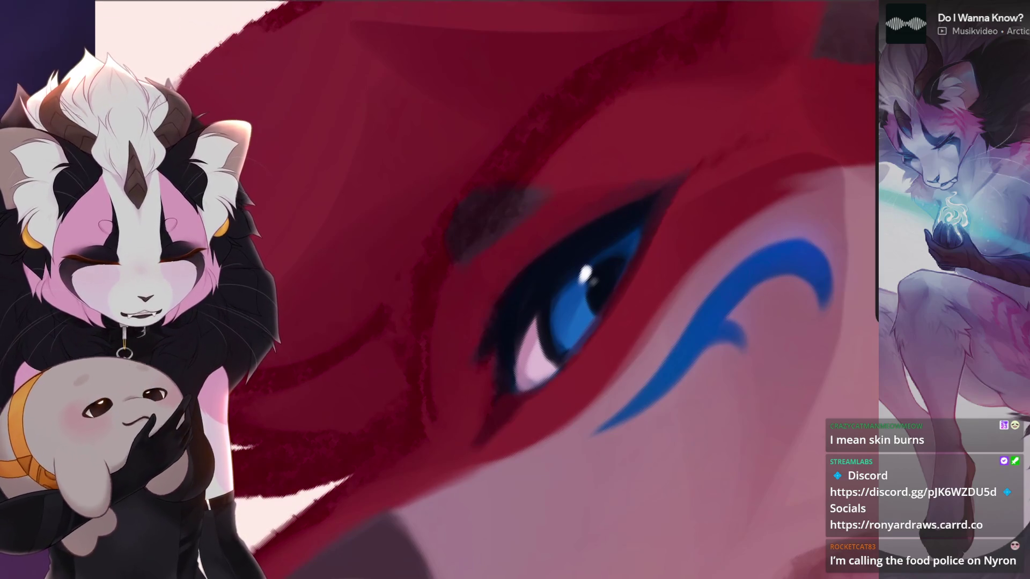
pyautogui.hotkey('ctrl', 'z')
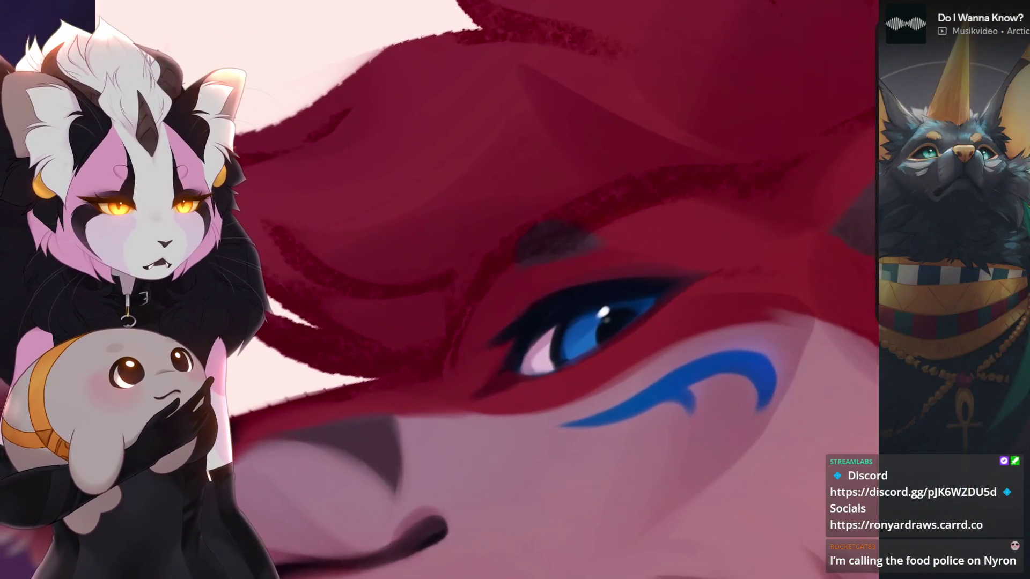
pyautogui.hotkey('ctrl', 'z')
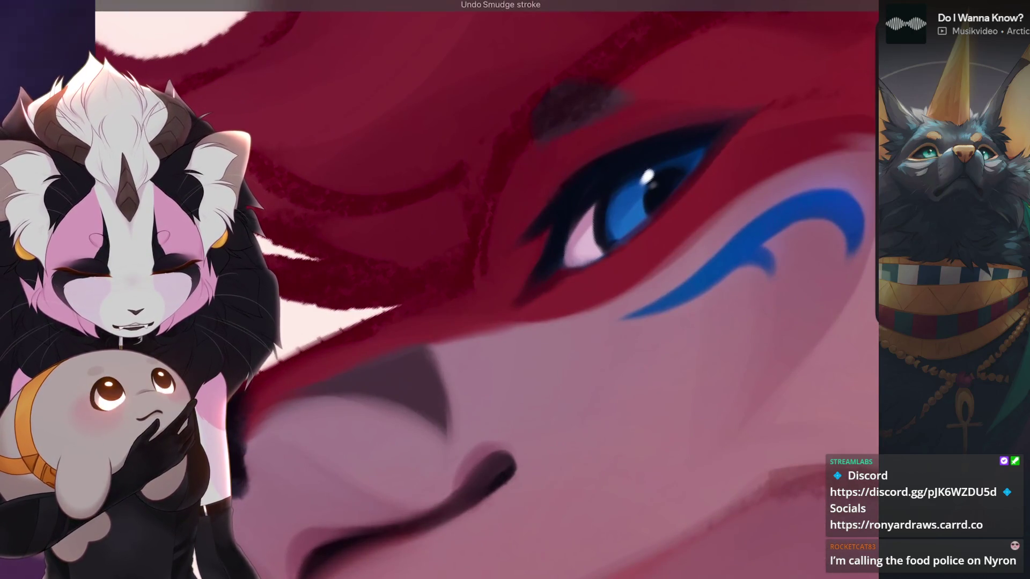
pyautogui.scroll(-3, 483, 290)
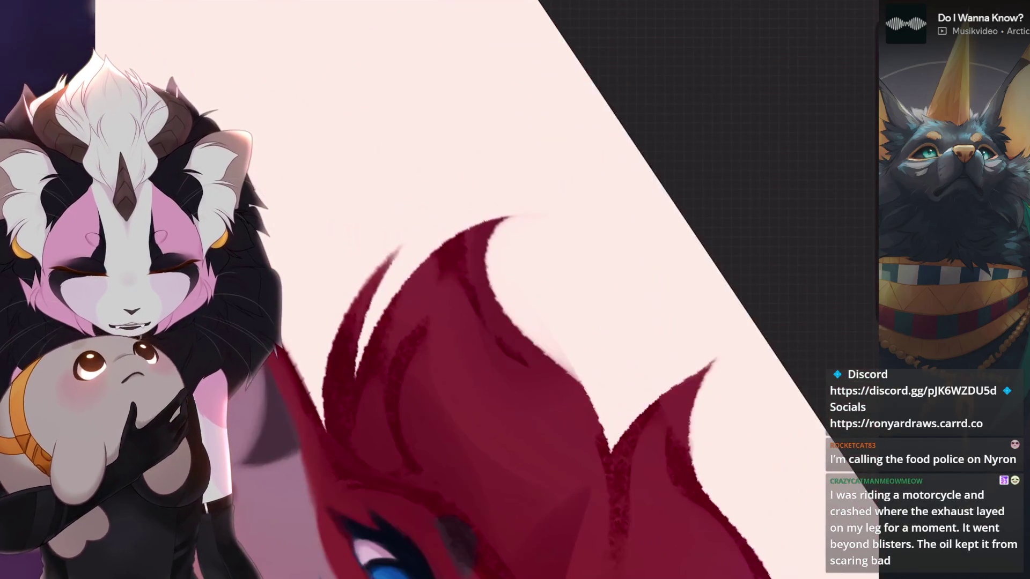
pyautogui.scroll(3, 484, 290)
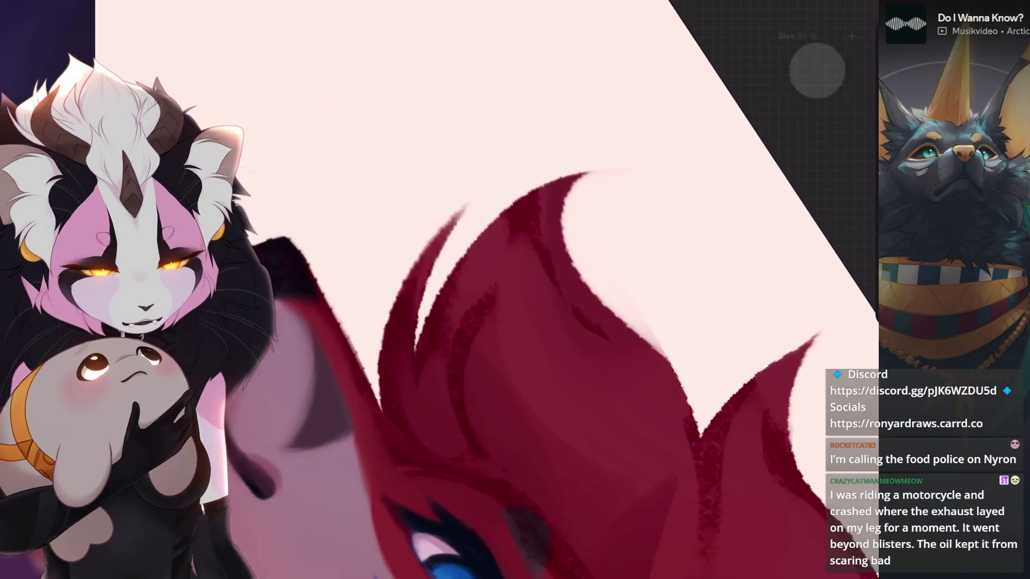
pyautogui.scroll(2, 483, 290)
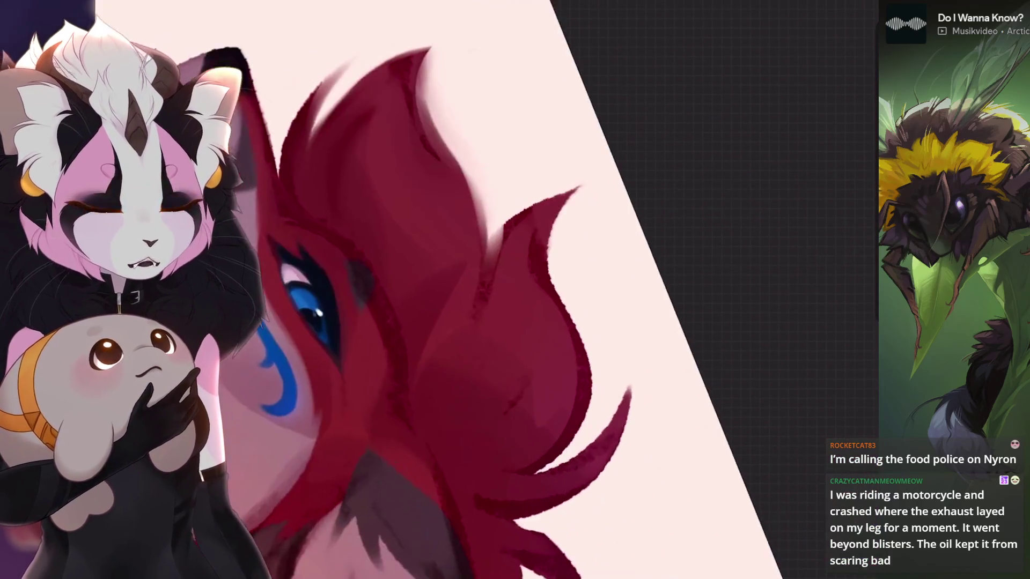
# - Undo seven smudge strokes on the red hair tuft, cheek and head fur
pyautogui.hotkey('ctrl', 'z')
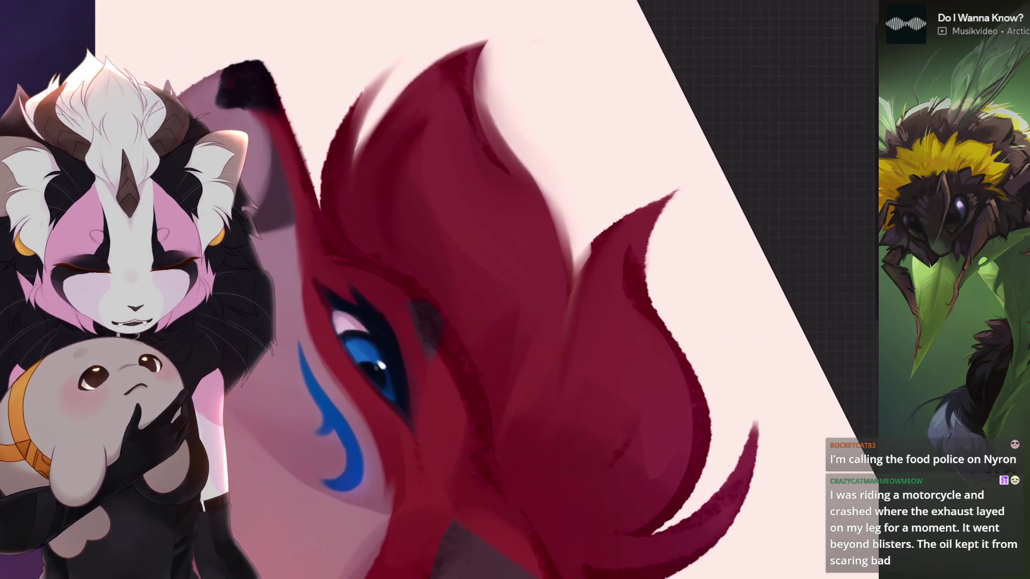
pyautogui.hotkey('ctrl', 'z')
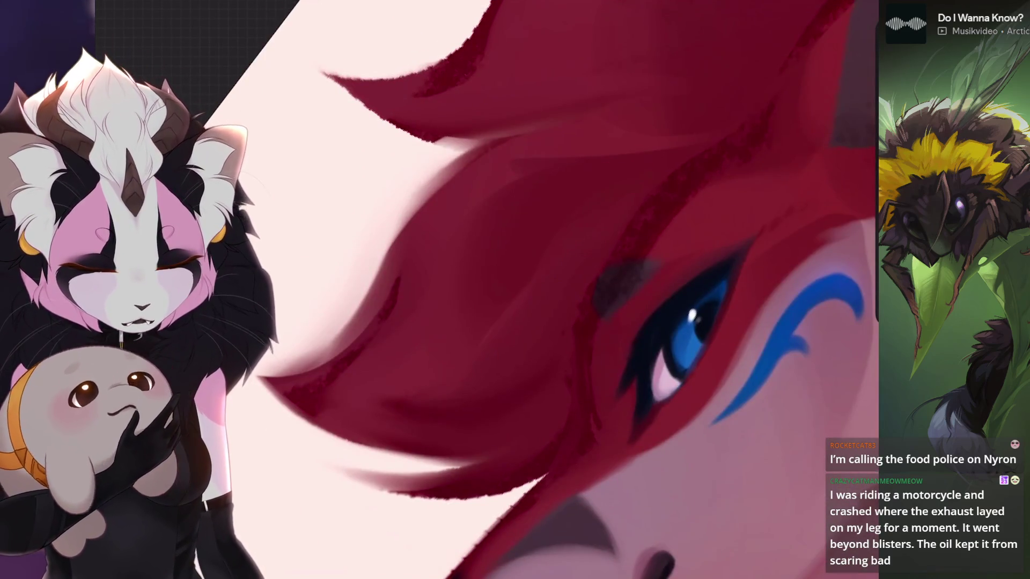
pyautogui.scroll(-3, 547, 322)
pyautogui.scroll(3, 515, 362)
pyautogui.scroll(1, 547, 322)
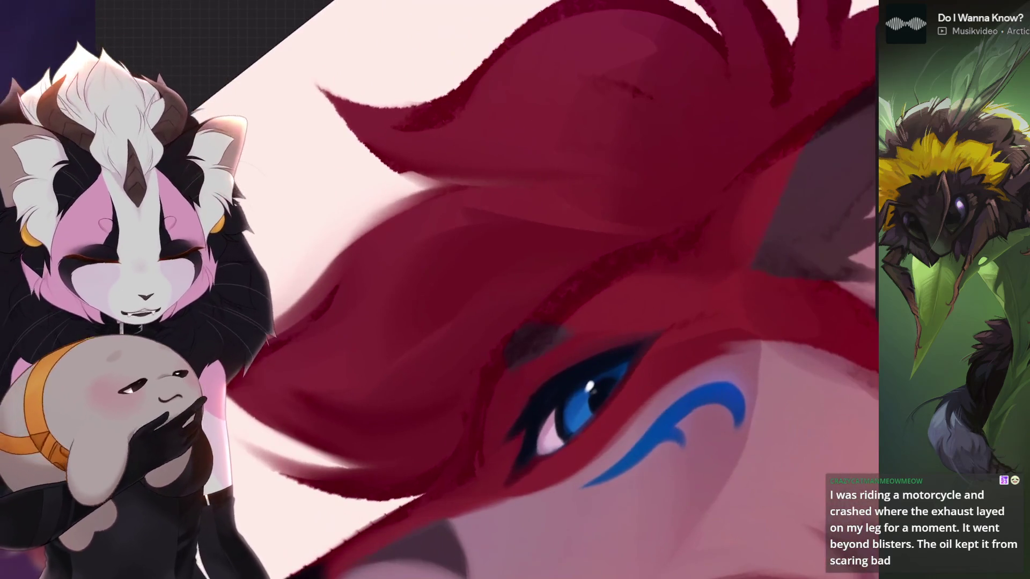
pyautogui.hotkey('ctrl', 'z')
pyautogui.scroll(-2, 515, 321)
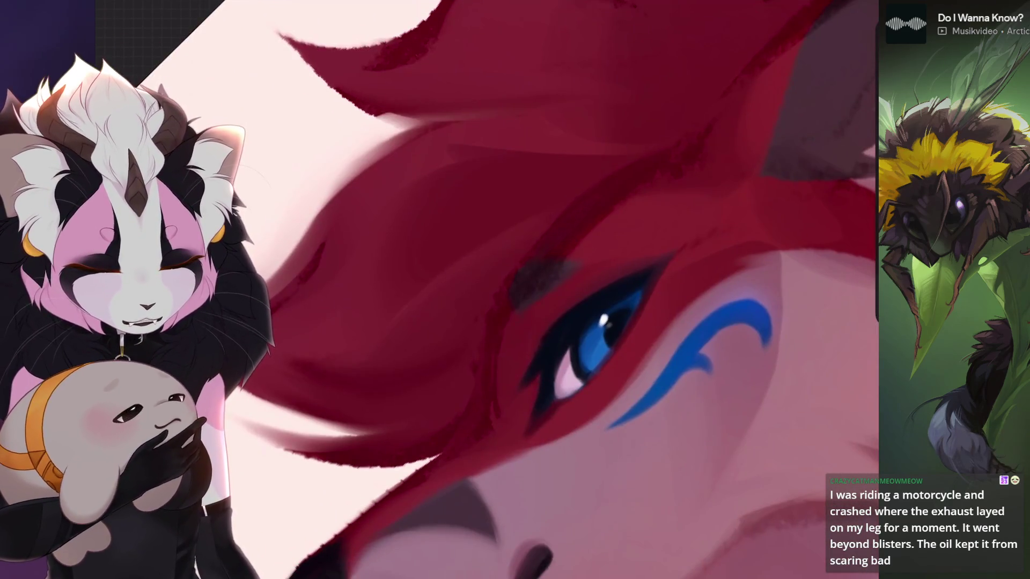
pyautogui.scroll(-2, 514, 322)
pyautogui.scroll(3, 515, 322)
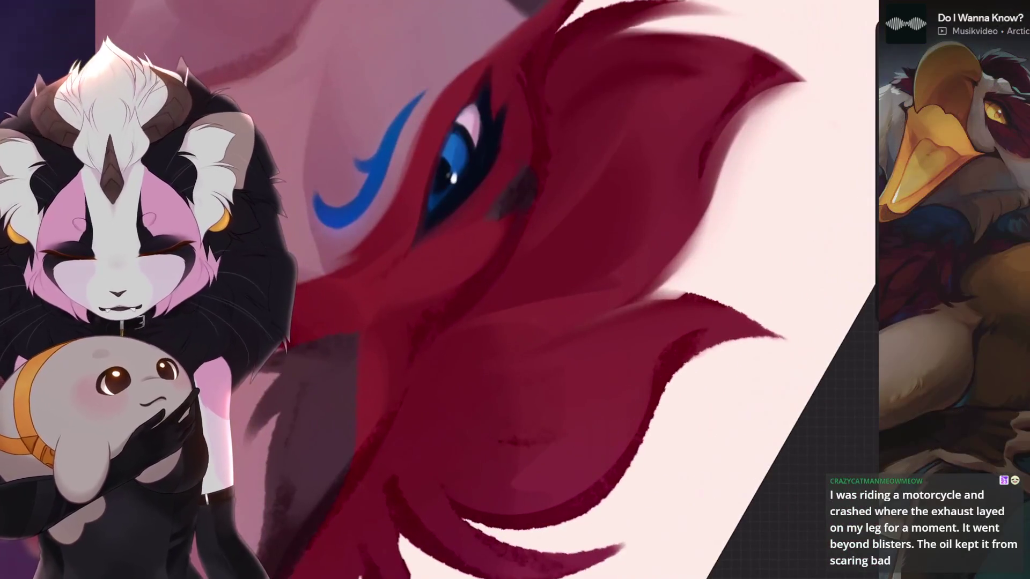
pyautogui.hotkey('ctrl', 'z')
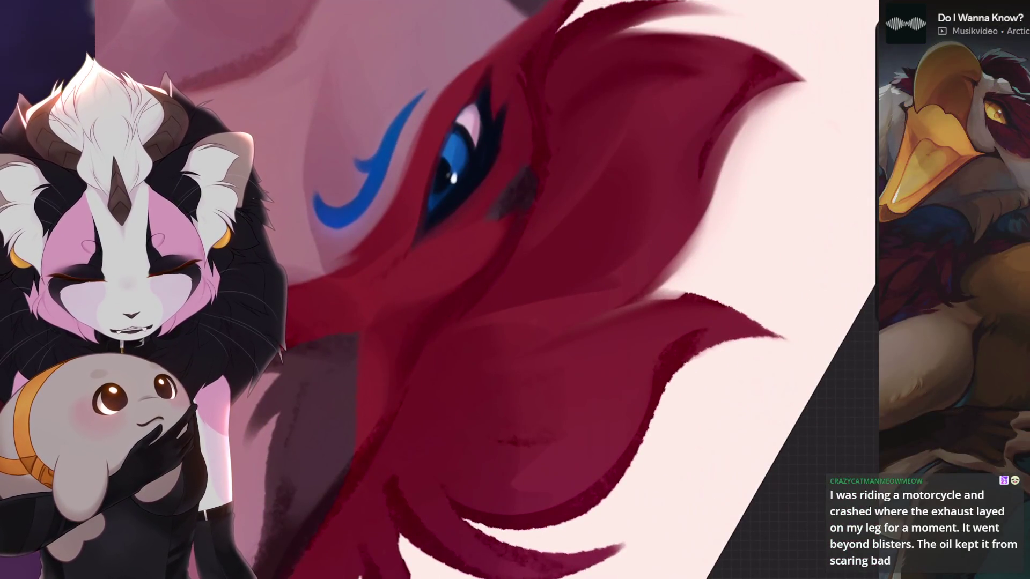
pyautogui.scroll(-2, 539, 290)
pyautogui.scroll(3, 539, 290)
pyautogui.scroll(1, 456, 332)
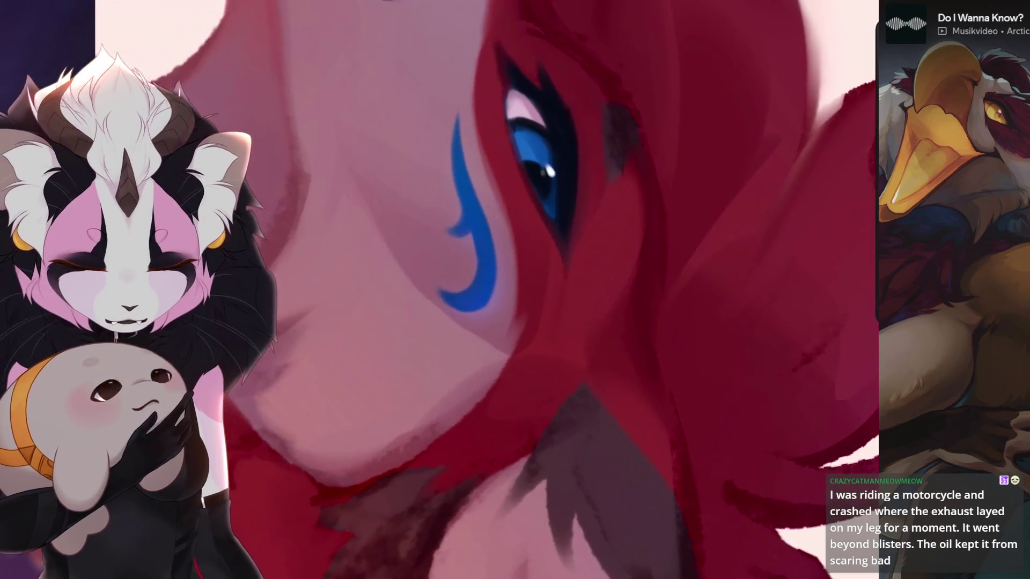
pyautogui.hotkey('ctrl', 'z')
pyautogui.scroll(1, 491, 291)
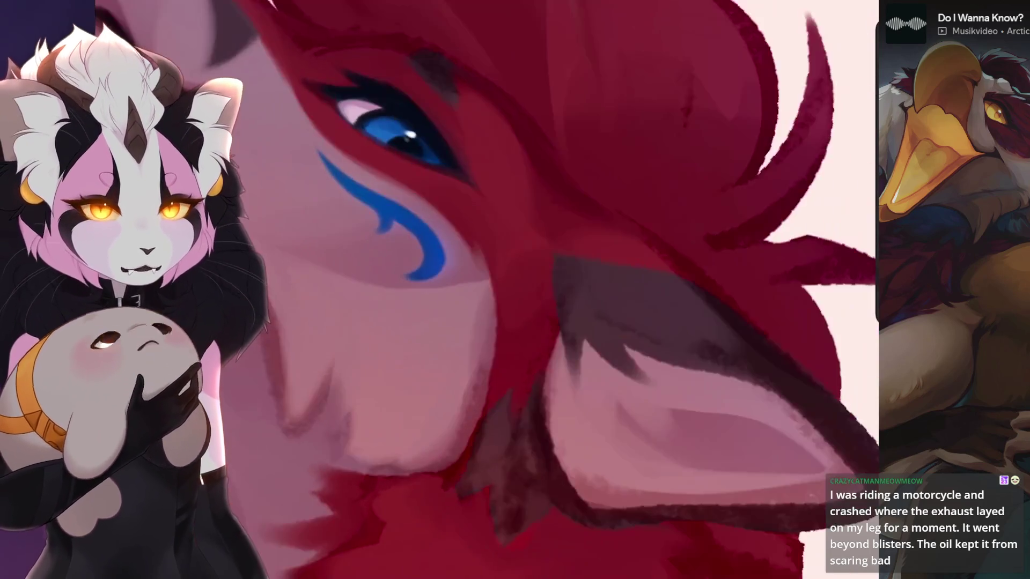
pyautogui.scroll(1, 491, 289)
pyautogui.scroll(1, 490, 291)
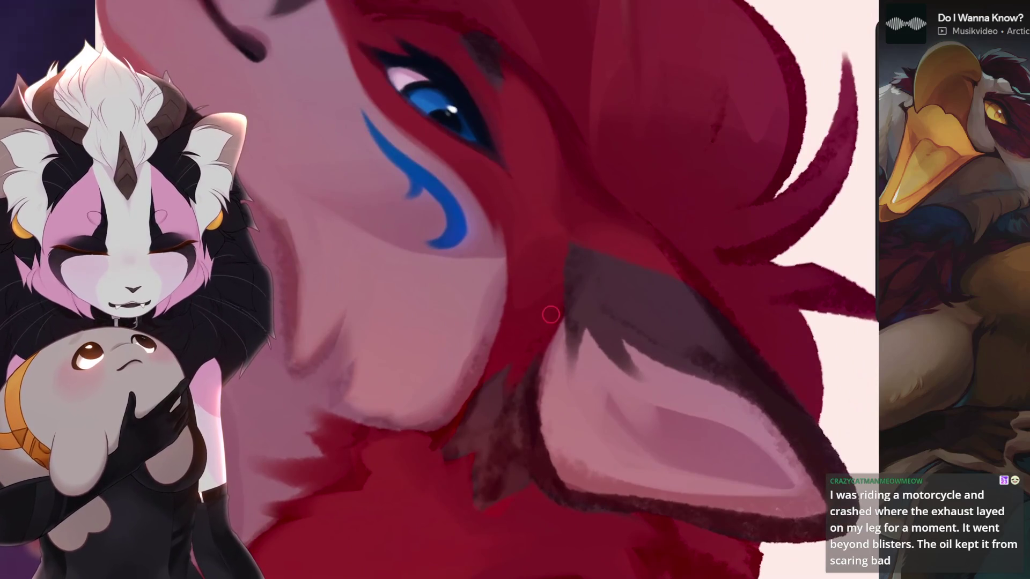
pyautogui.hotkey('ctrl', 'z')
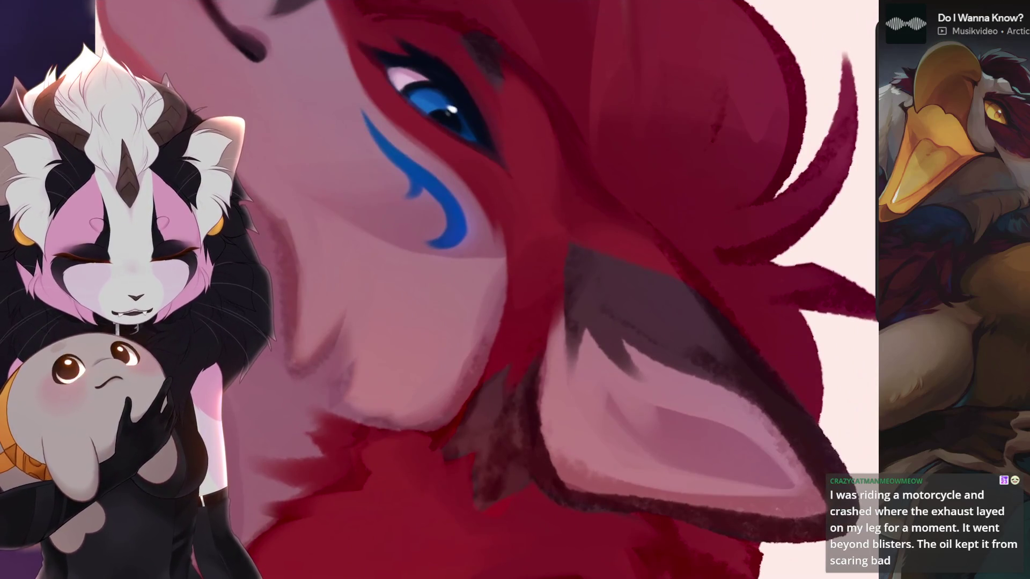
pyautogui.hotkey('ctrl', 'z')
pyautogui.scroll(-5, 482, 289)
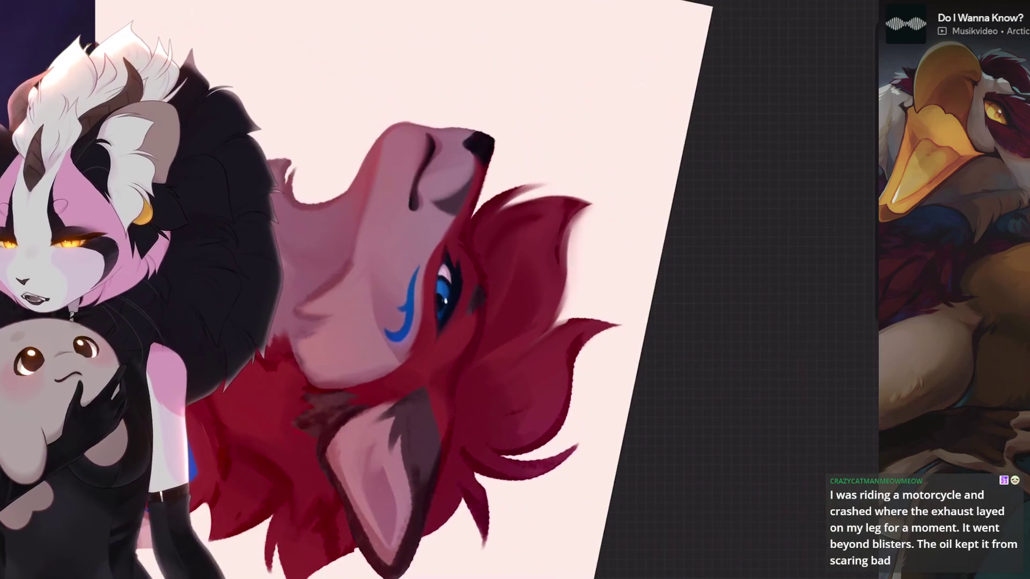
pyautogui.scroll(5, 482, 289)
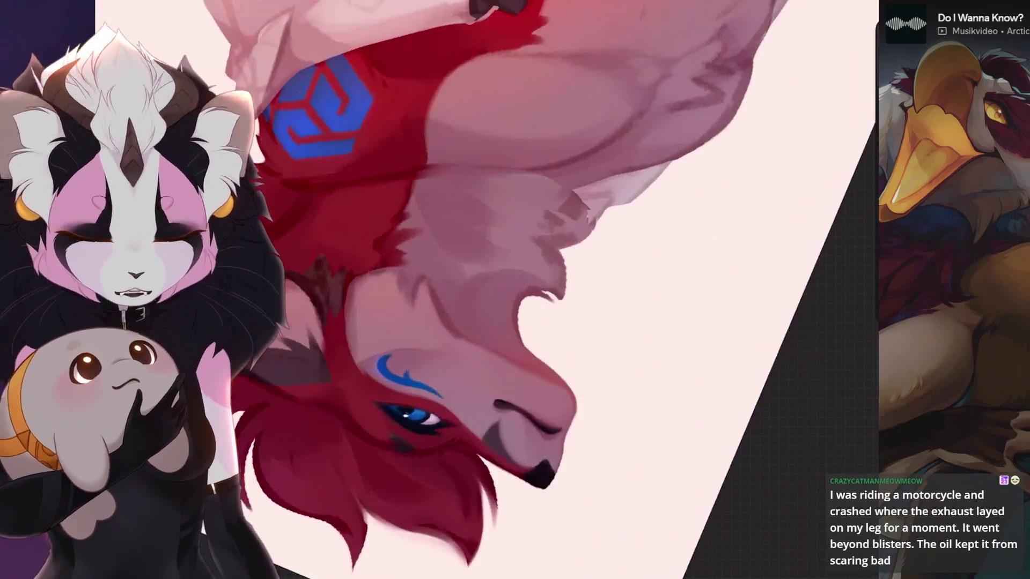
pyautogui.scroll(2, 483, 290)
# - Revert the smudged patches by the ear and on the neck fur
pyautogui.hotkey('ctrl', 'z')
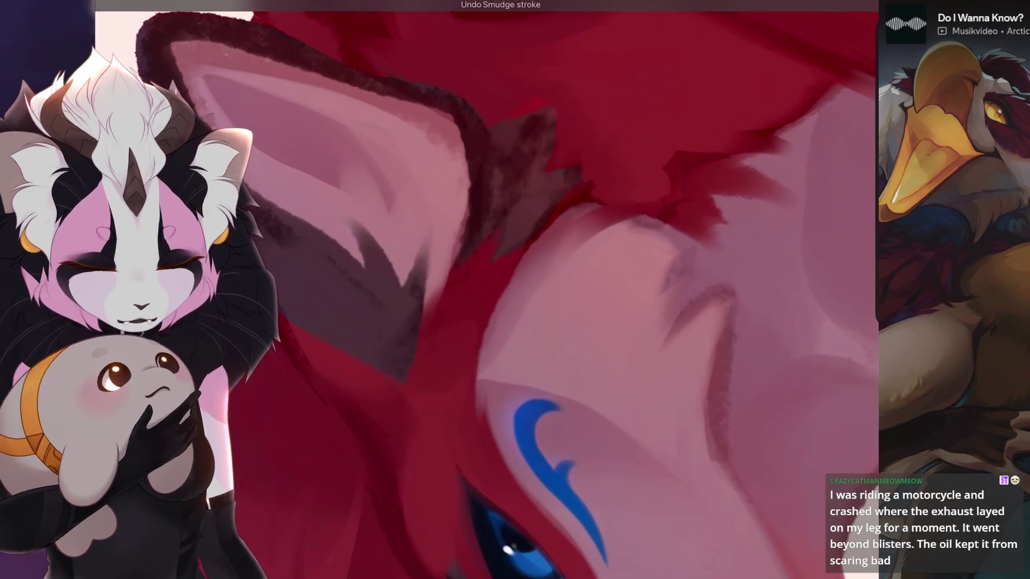
pyautogui.hotkey('ctrl', 'z')
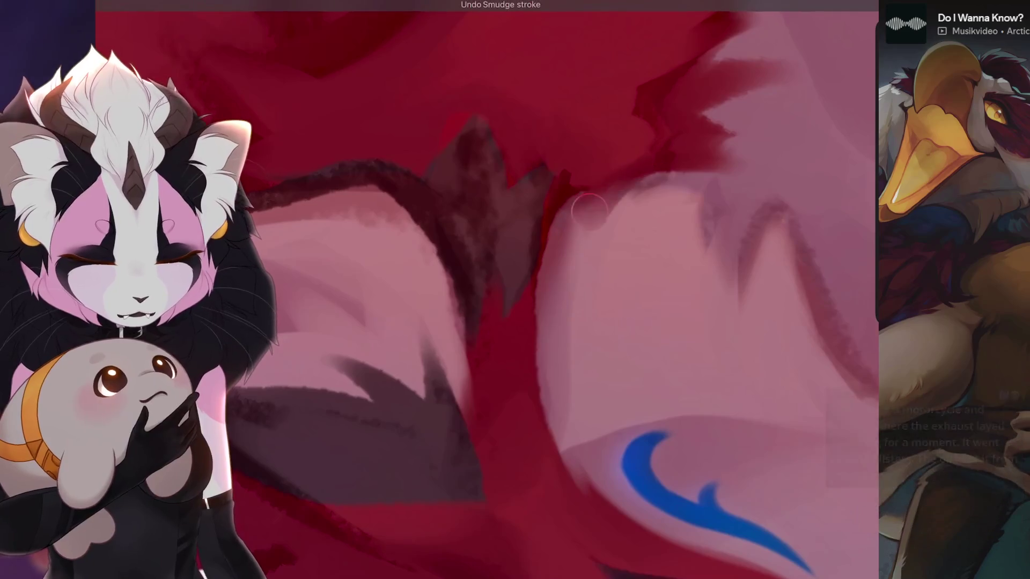
pyautogui.scroll(2, 483, 322)
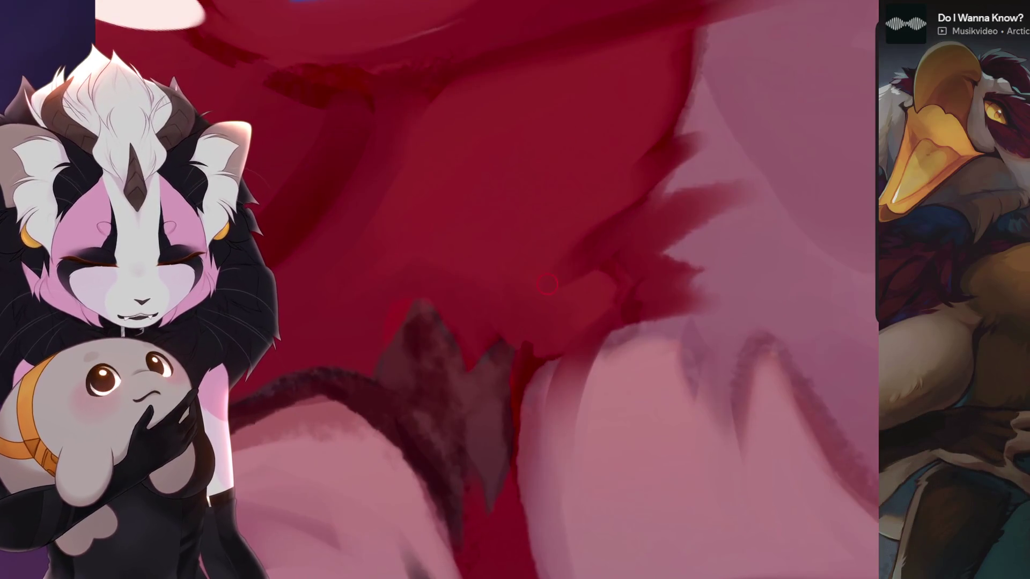
pyautogui.hotkey('ctrl', 'z')
pyautogui.scroll(-3, 491, 290)
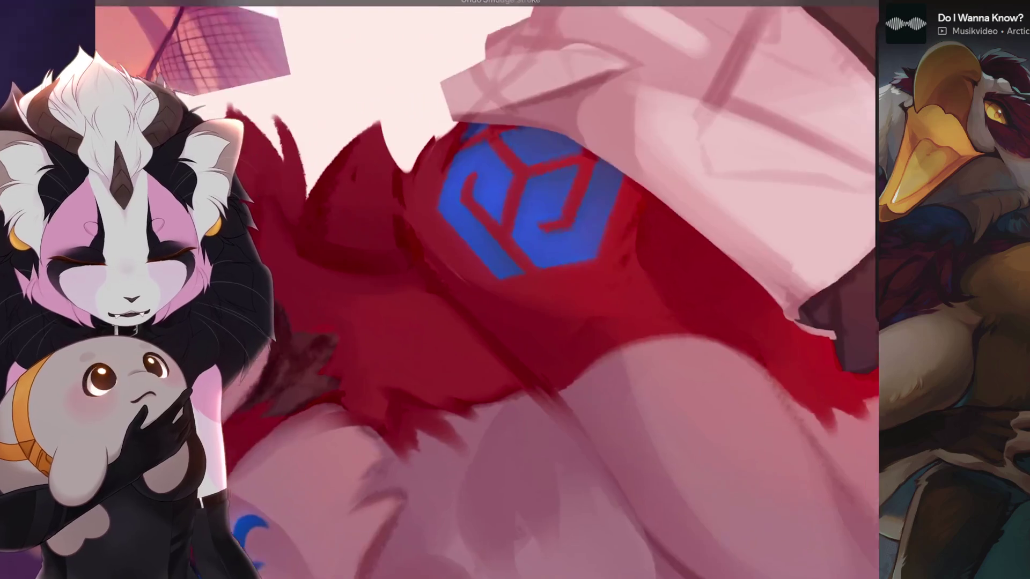
pyautogui.scroll(3, 491, 290)
pyautogui.hotkey('ctrl', 'z')
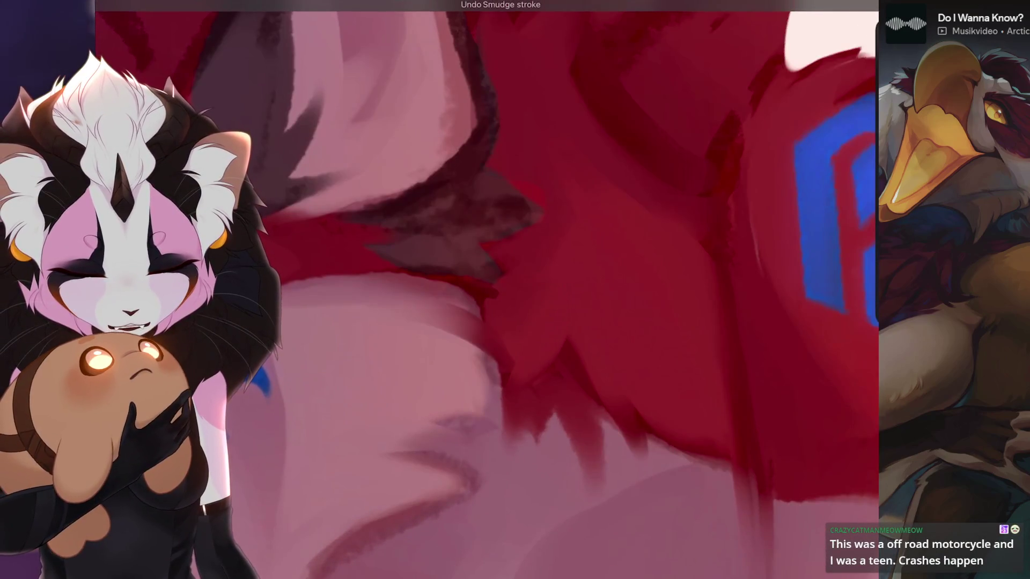
pyautogui.scroll(-3, 490, 290)
pyautogui.scroll(3, 491, 290)
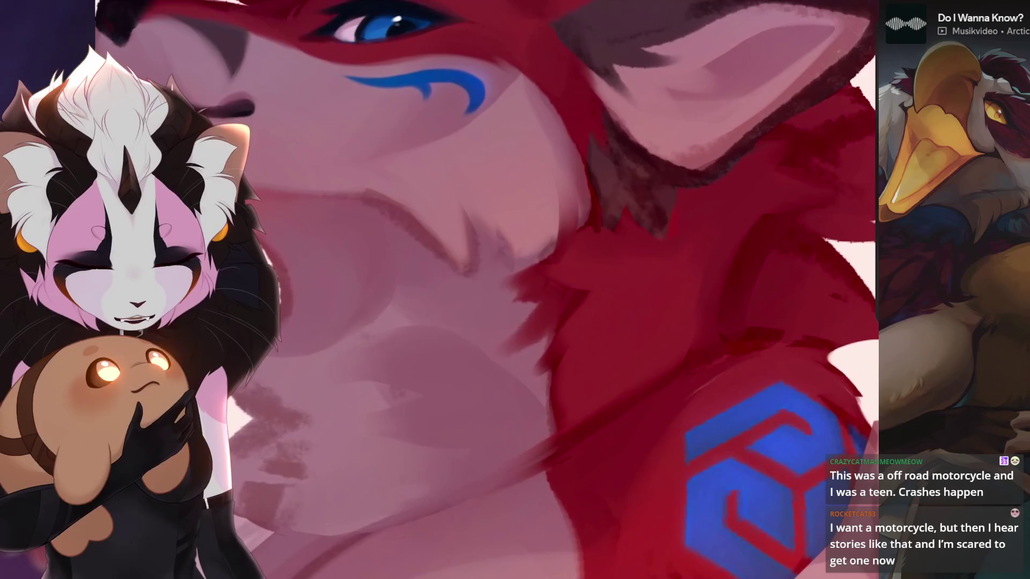
pyautogui.hotkey('ctrl', 'z')
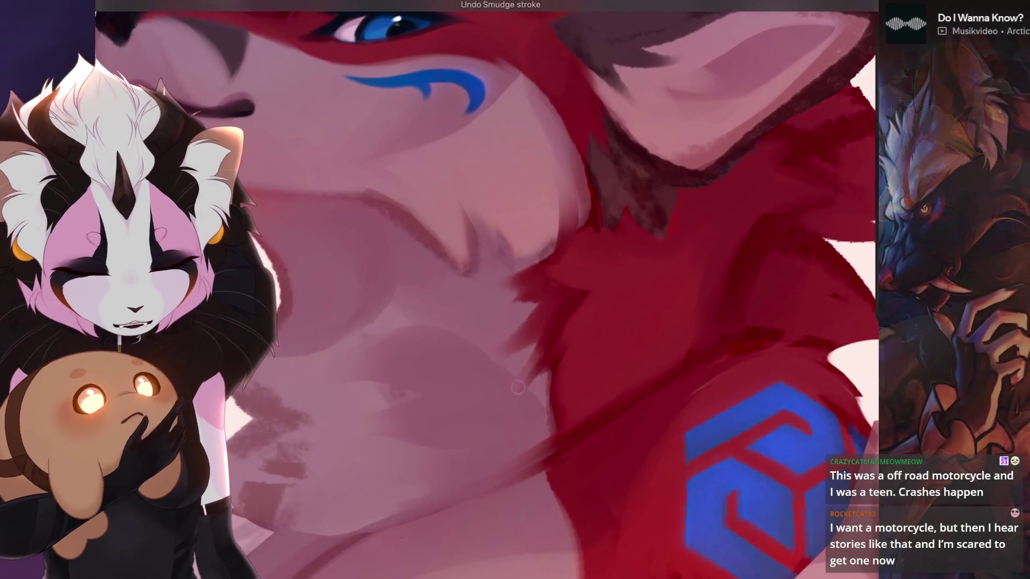
pyautogui.scroll(-3, 490, 289)
pyautogui.scroll(-2, 491, 290)
pyautogui.scroll(3, 491, 290)
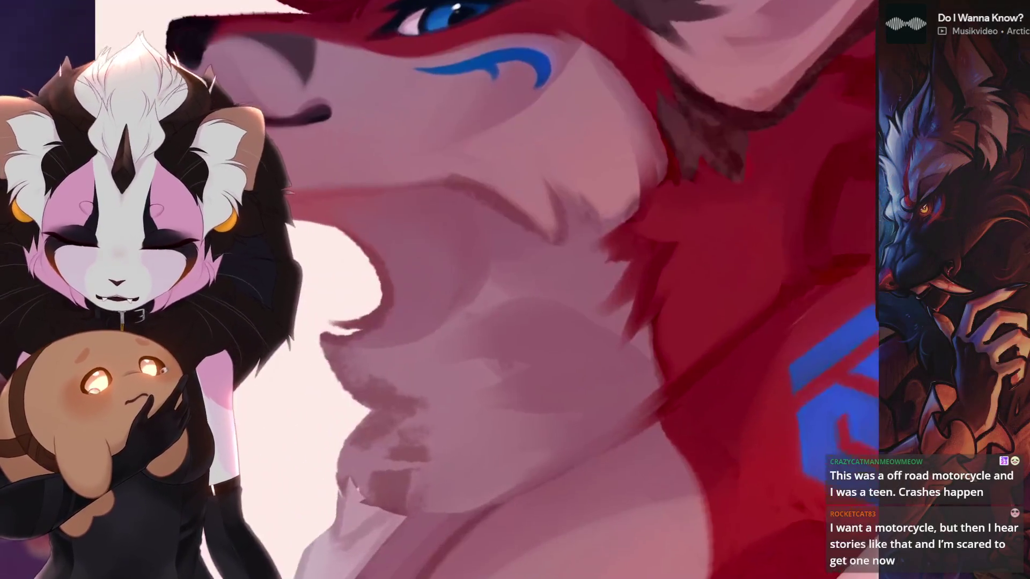
pyautogui.scroll(2, 490, 290)
pyautogui.scroll(-2, 490, 289)
# - Try blending the throat and extending the pink chest edge, then undo those and earlier smudges
pyautogui.moveTo(480, 338); pyautogui.dragTo(507, 403)
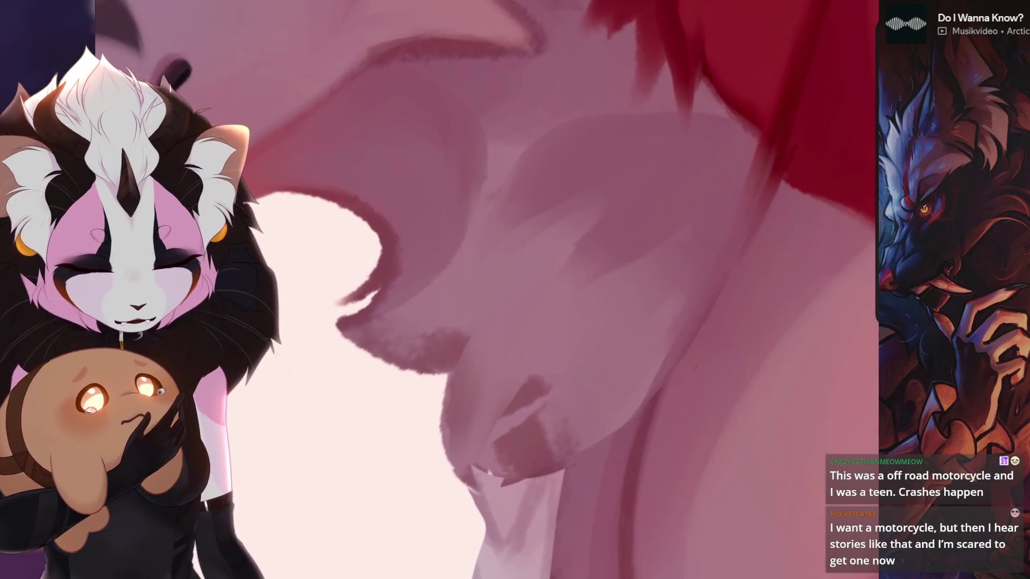
pyautogui.hotkey('ctrl', 'z')
pyautogui.scroll(-2, 490, 289)
pyautogui.moveTo(555, 341); pyautogui.dragTo(386, 355)
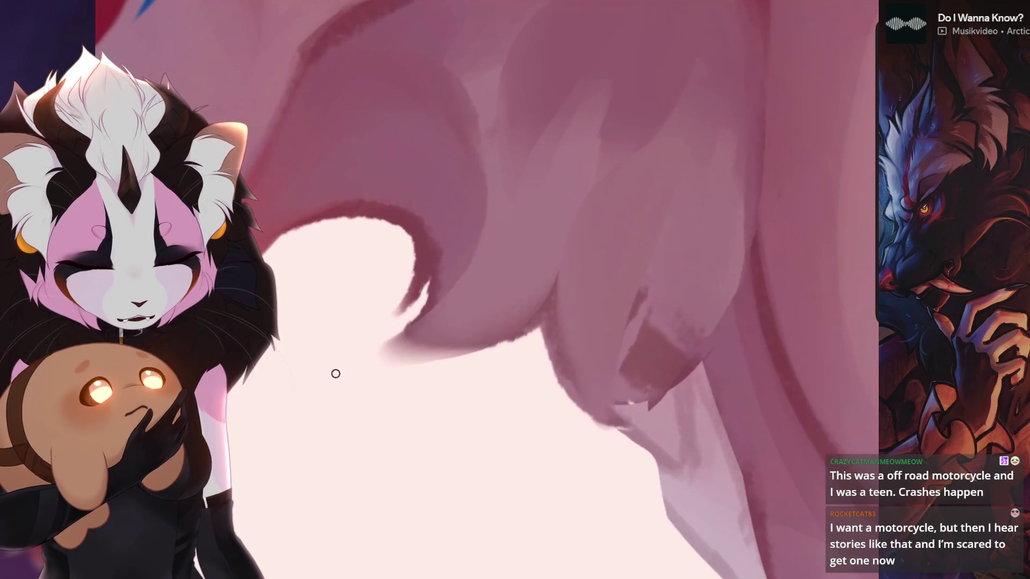
pyautogui.hotkey('ctrl', 'z')
pyautogui.scroll(-2, 490, 291)
pyautogui.scroll(1, 491, 290)
pyautogui.scroll(-2, 491, 290)
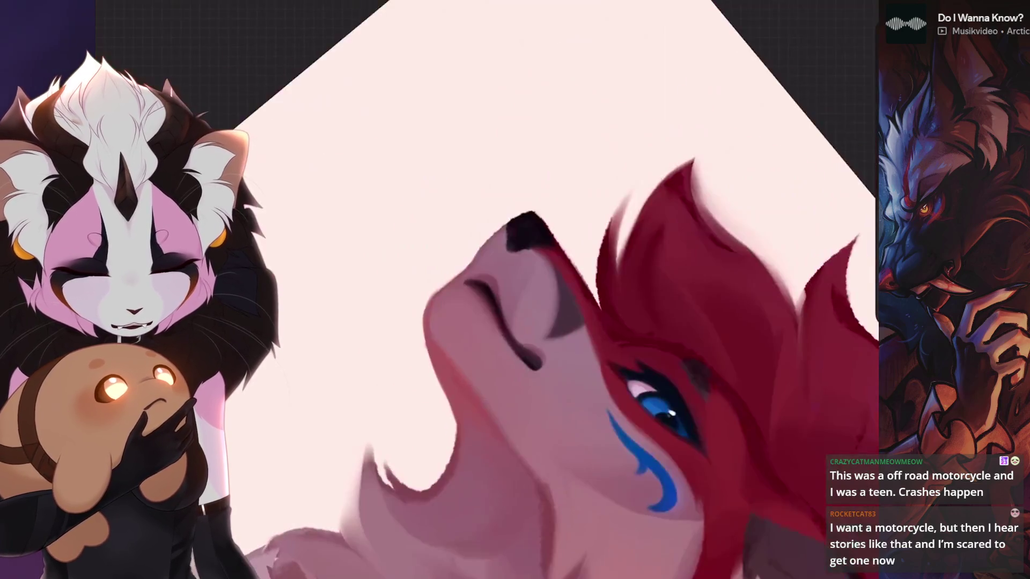
pyautogui.scroll(2, 551, 368)
pyautogui.hotkey('ctrl', 'z')
pyautogui.scroll(-2, 453, 338)
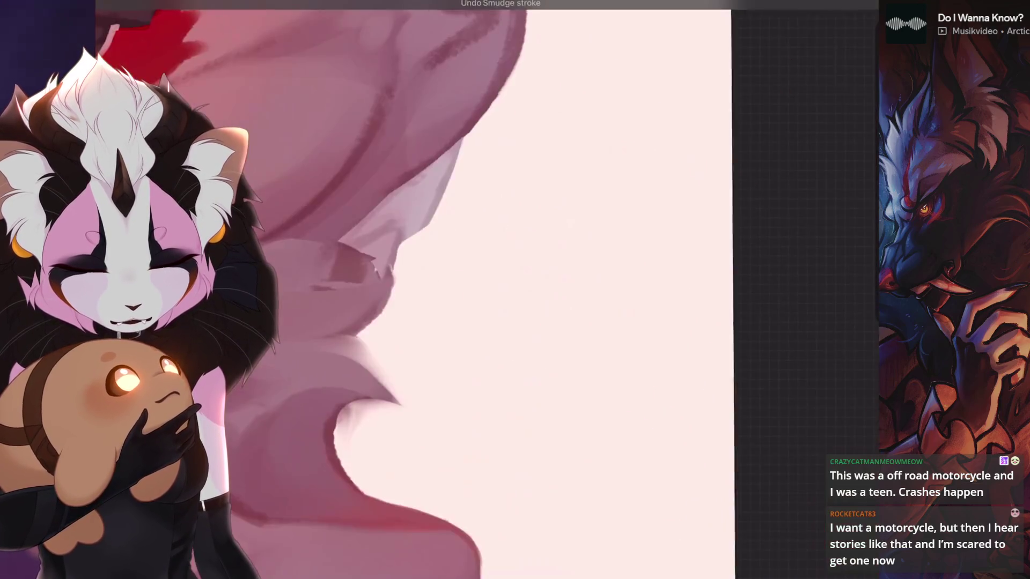
pyautogui.scroll(2, 453, 338)
pyautogui.hotkey('ctrl', 'z')
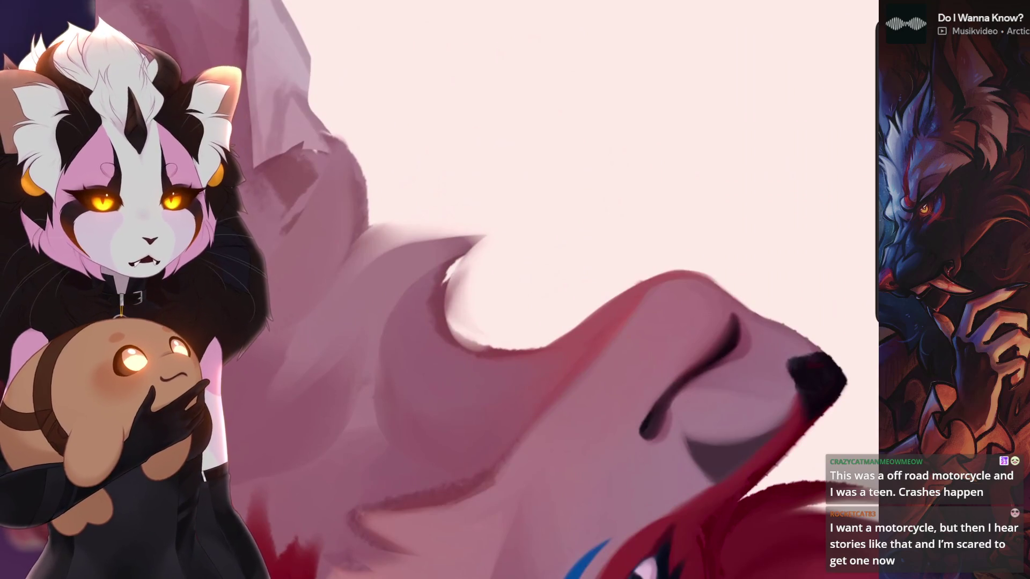
pyautogui.scroll(2, 503, 290)
pyautogui.hotkey('ctrl', 'z')
pyautogui.scroll(2, 503, 290)
pyautogui.scroll(2, 502, 290)
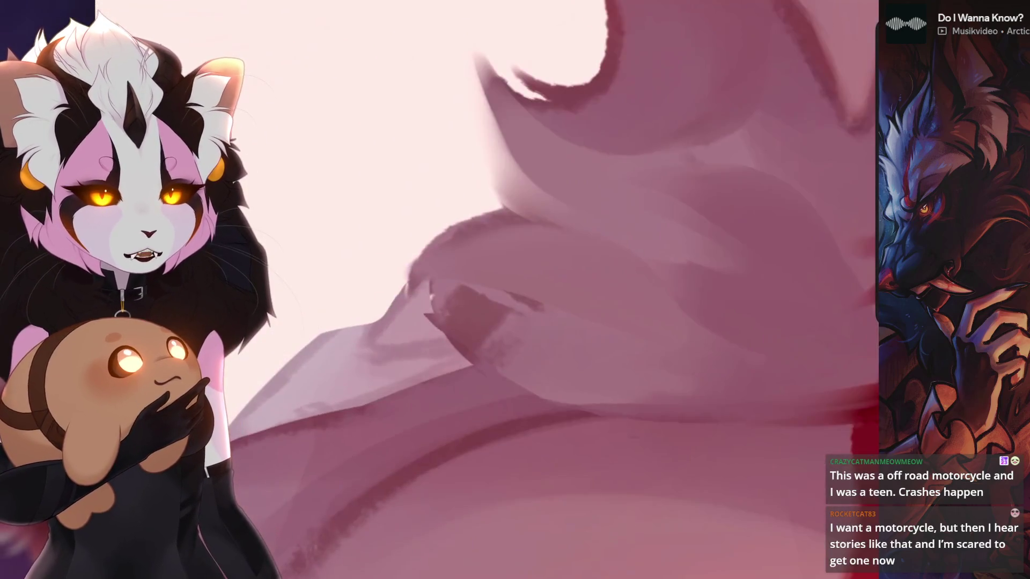
pyautogui.scroll(-2, 547, 290)
pyautogui.scroll(-2, 502, 290)
pyautogui.scroll(-2, 503, 290)
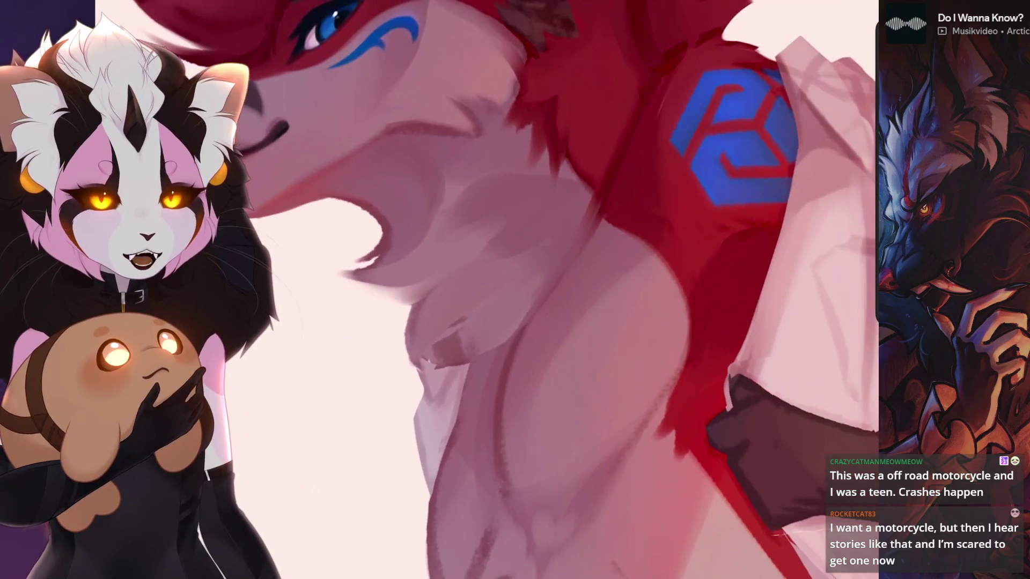
pyautogui.scroll(-1, 503, 290)
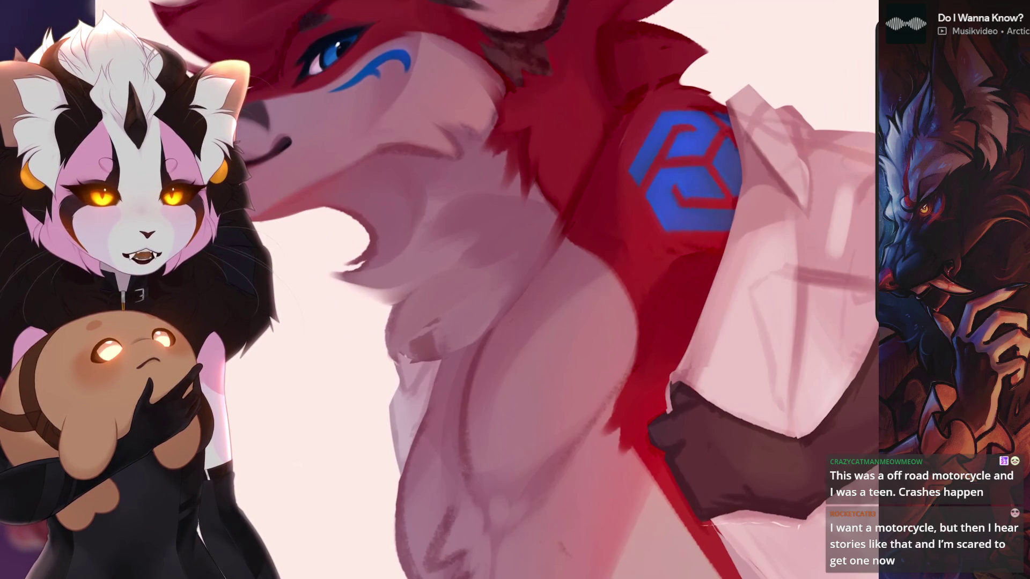
pyautogui.scroll(1, 490, 289)
pyautogui.scroll(2, 491, 290)
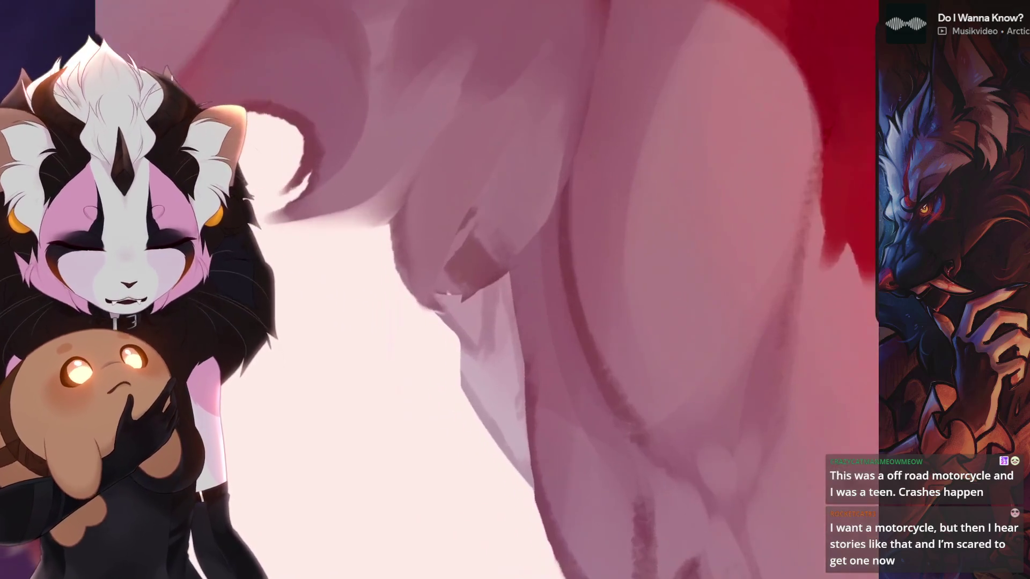
pyautogui.scroll(1, 491, 290)
pyautogui.scroll(2, 491, 290)
# - Remove the dark red paint blob and revert the shading strokes near the armpit and torso
pyautogui.hotkey('ctrl', 'z')
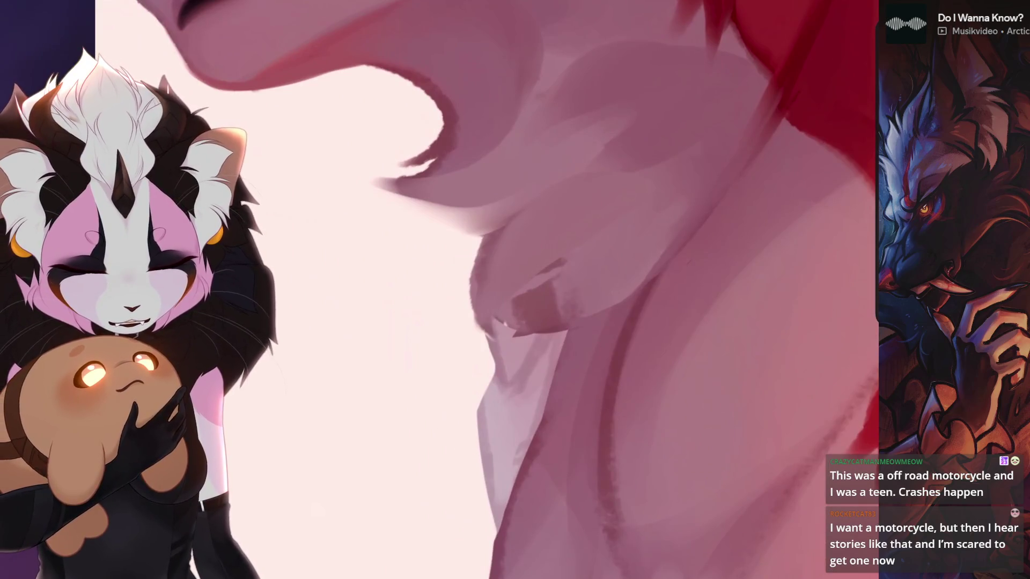
pyautogui.hotkey('ctrl', 'z')
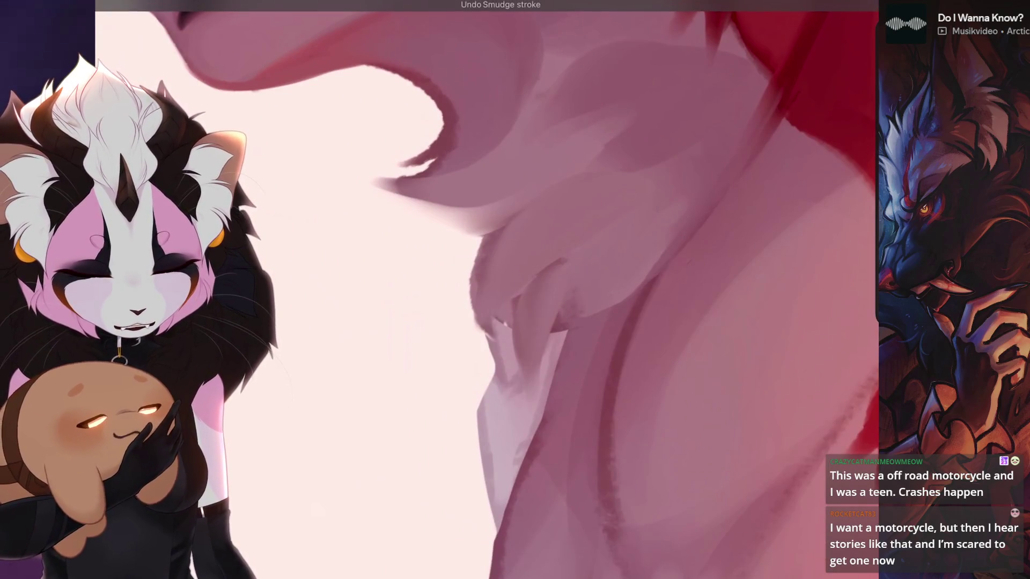
pyautogui.hotkey('ctrl', 'z')
pyautogui.hotkey('ctrl', 'z')
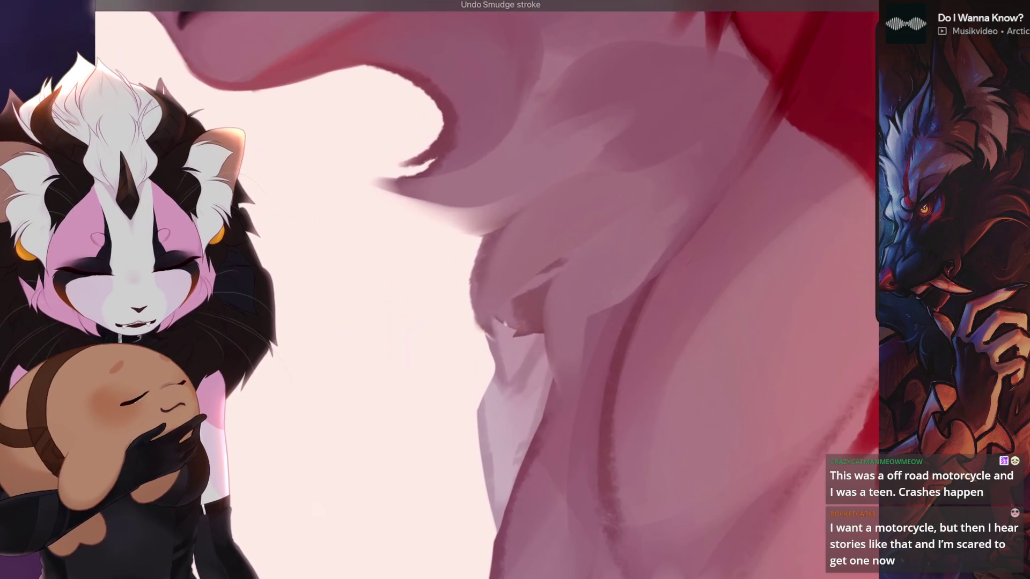
pyautogui.scroll(-5, 486, 290)
pyautogui.scroll(5, 487, 290)
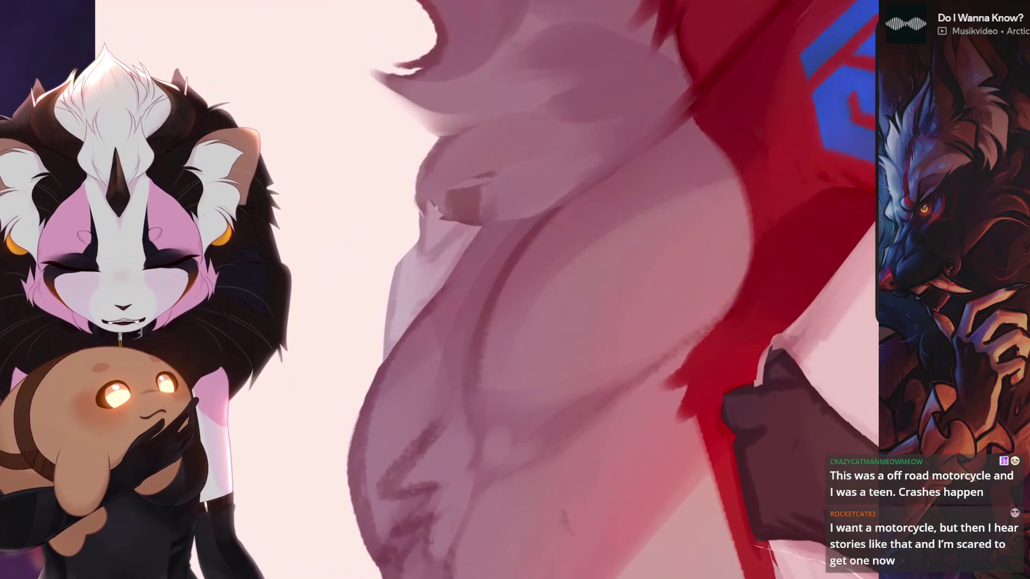
pyautogui.hotkey('ctrl', 'z')
pyautogui.scroll(-5, 487, 290)
pyautogui.scroll(5, 486, 289)
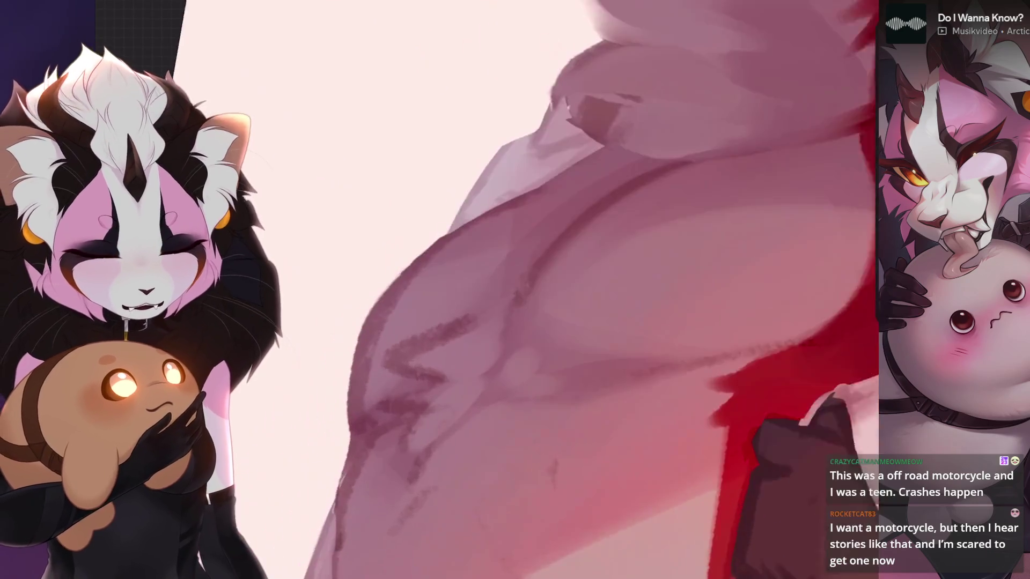
pyautogui.scroll(3, 499, 338)
pyautogui.hotkey('ctrl', 'z')
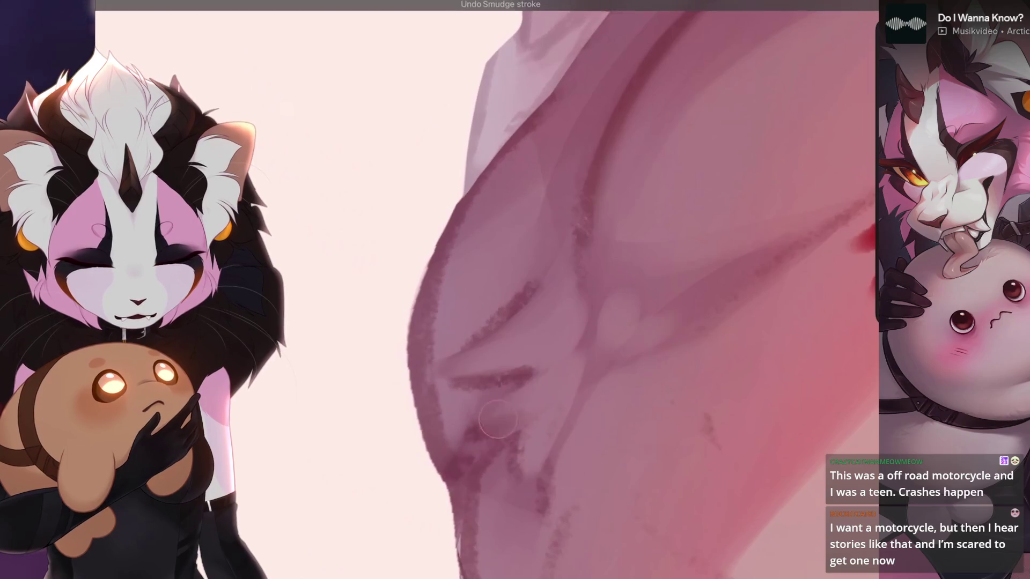
pyautogui.hotkey('ctrl', 'z')
pyautogui.scroll(-3, 616, 290)
# - With a smaller brush, revert small chest edits and dab pink onto the chest edge
pyautogui.press('[')
pyautogui.scroll(-2, 615, 306)
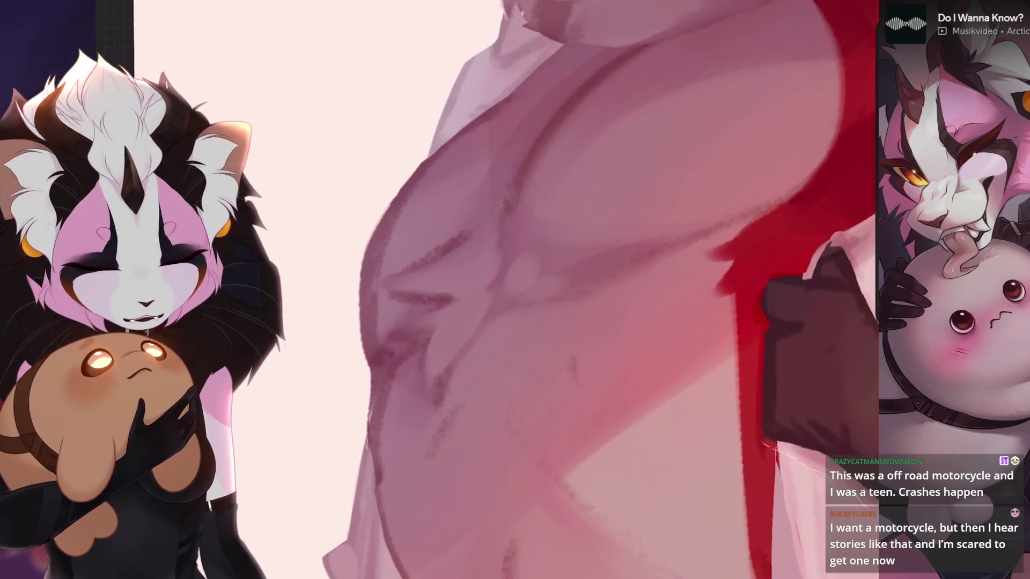
pyautogui.hotkey('ctrl', 'z')
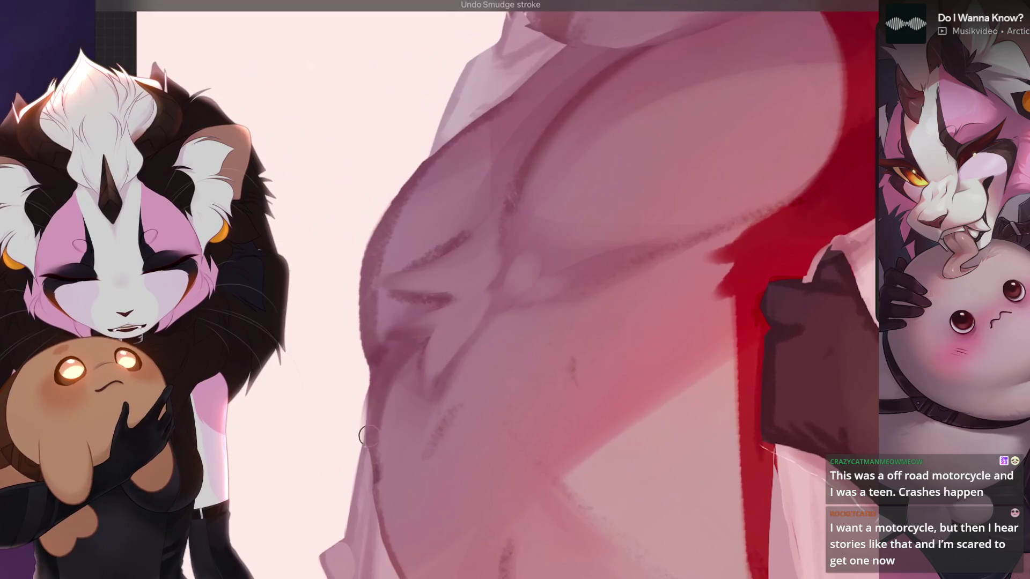
pyautogui.scroll(-2, 534, 290)
pyautogui.scroll(2, 534, 290)
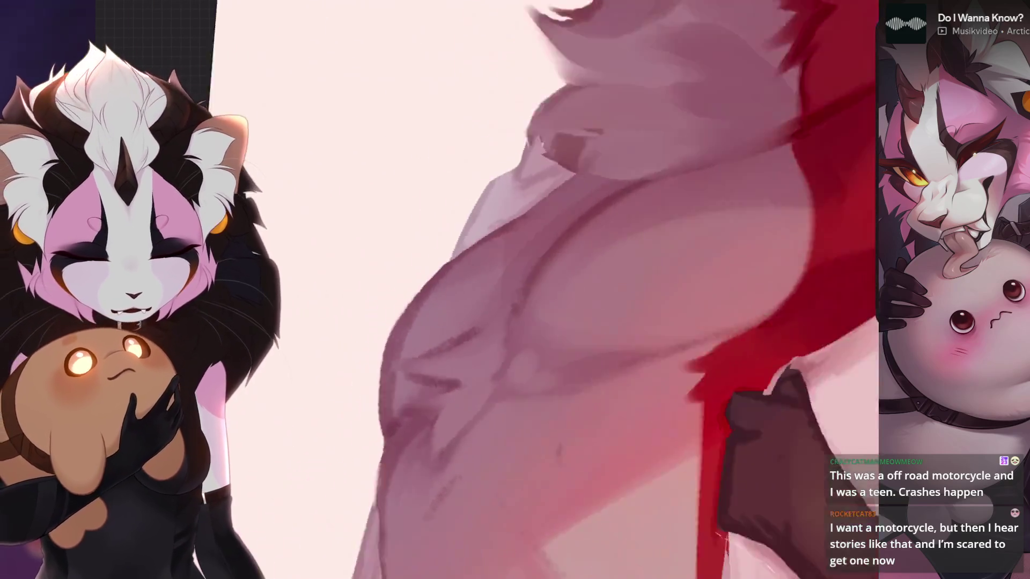
pyautogui.scroll(-1, 534, 290)
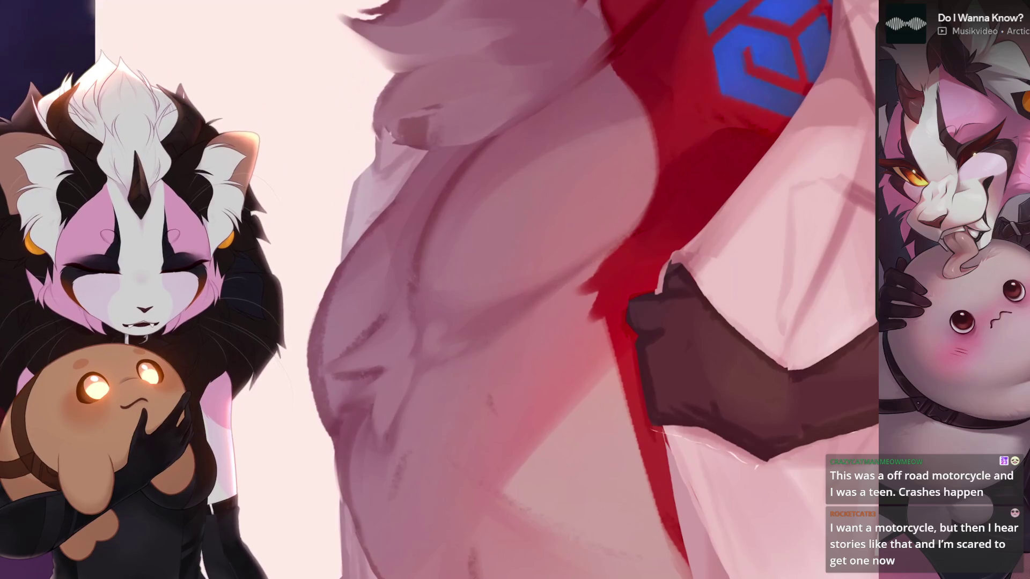
pyautogui.scroll(1, 592, 290)
pyautogui.scroll(1, 534, 290)
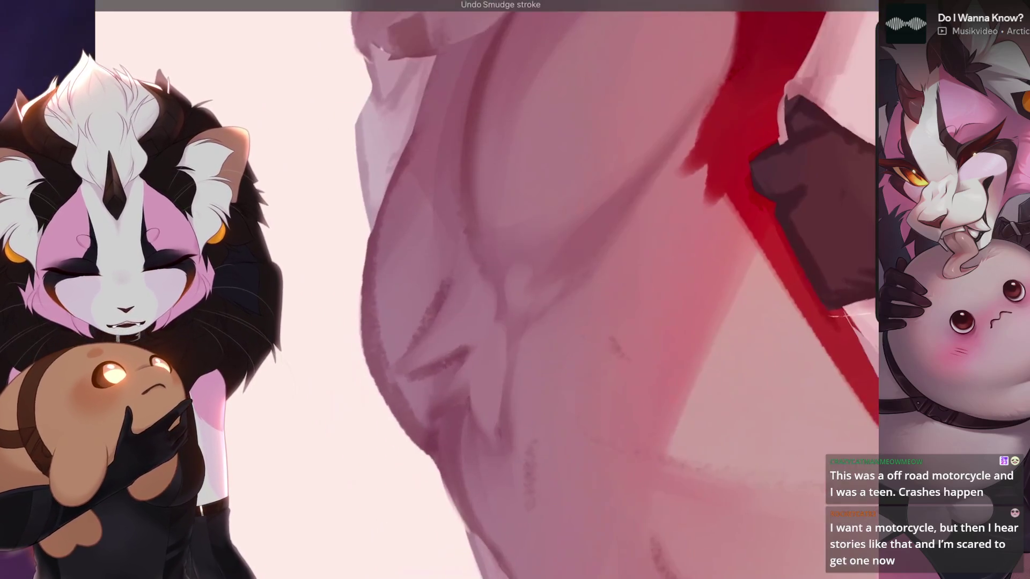
pyautogui.scroll(-2, 534, 290)
pyautogui.scroll(-3, 534, 289)
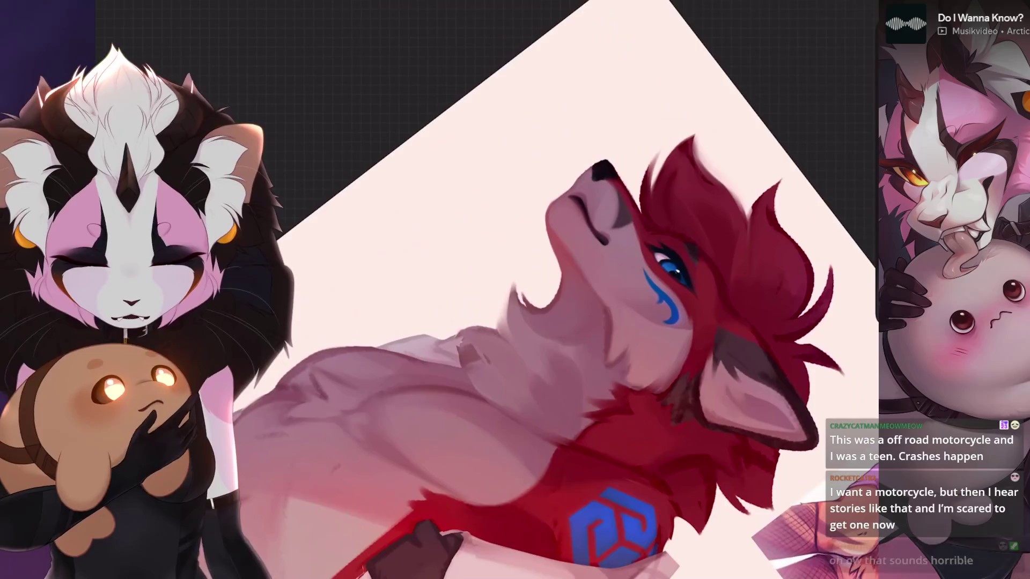
pyautogui.scroll(1, 535, 290)
pyautogui.scroll(3, 535, 290)
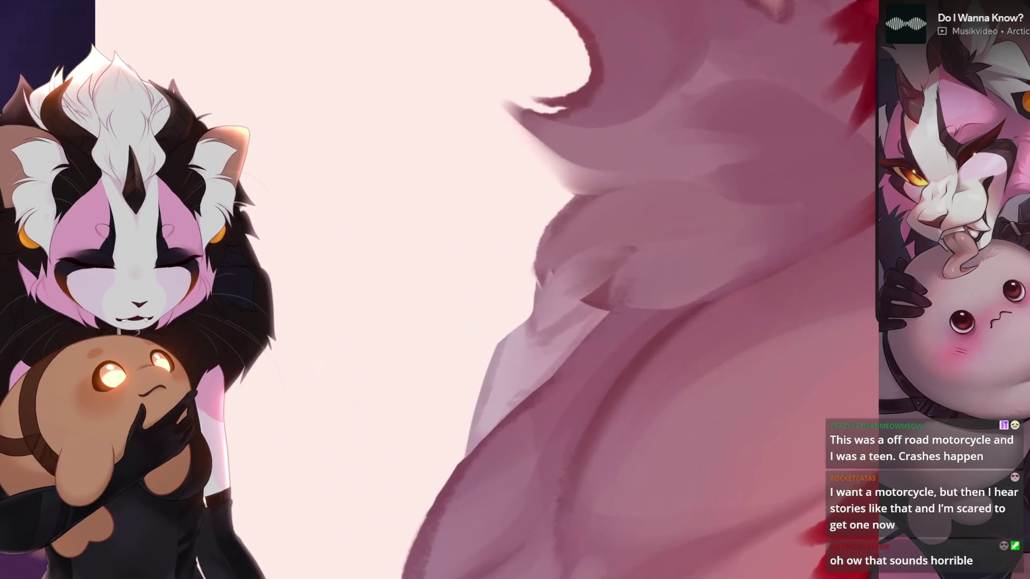
pyautogui.hotkey('ctrl', 'z')
pyautogui.hotkey('ctrl', 'z')
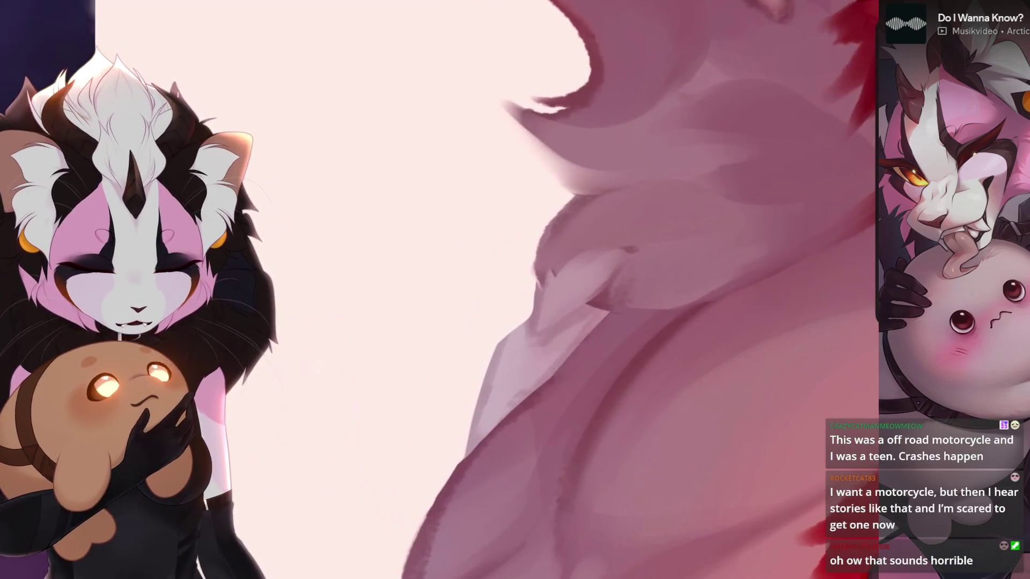
pyautogui.scroll(1, 534, 290)
pyautogui.hotkey('ctrl', 'z')
pyautogui.scroll(-1, 534, 290)
pyautogui.moveTo(547, 305); pyautogui.dragTo(483, 402)
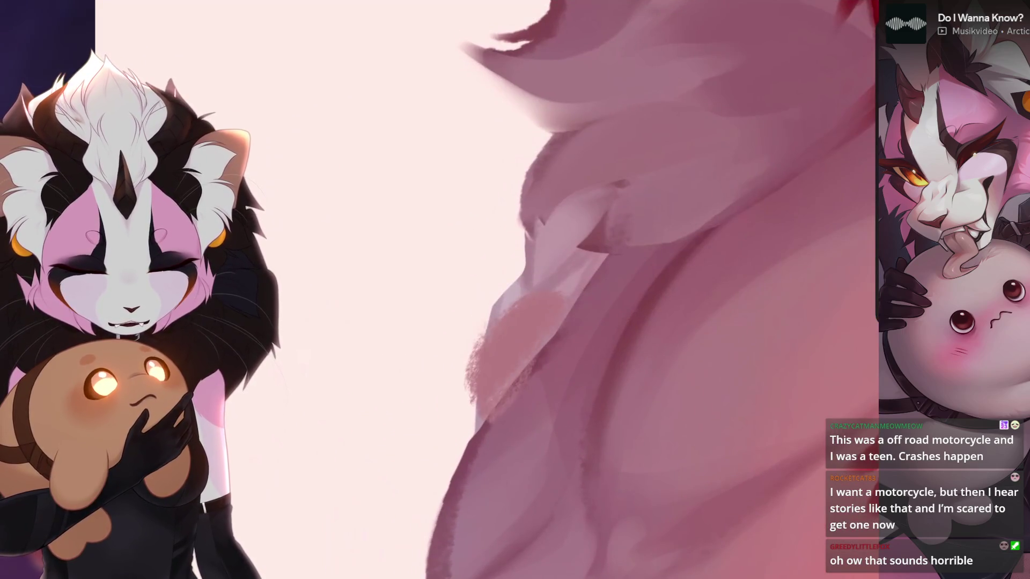
pyautogui.hotkey('ctrl', 'z')
pyautogui.scroll(-2, 534, 290)
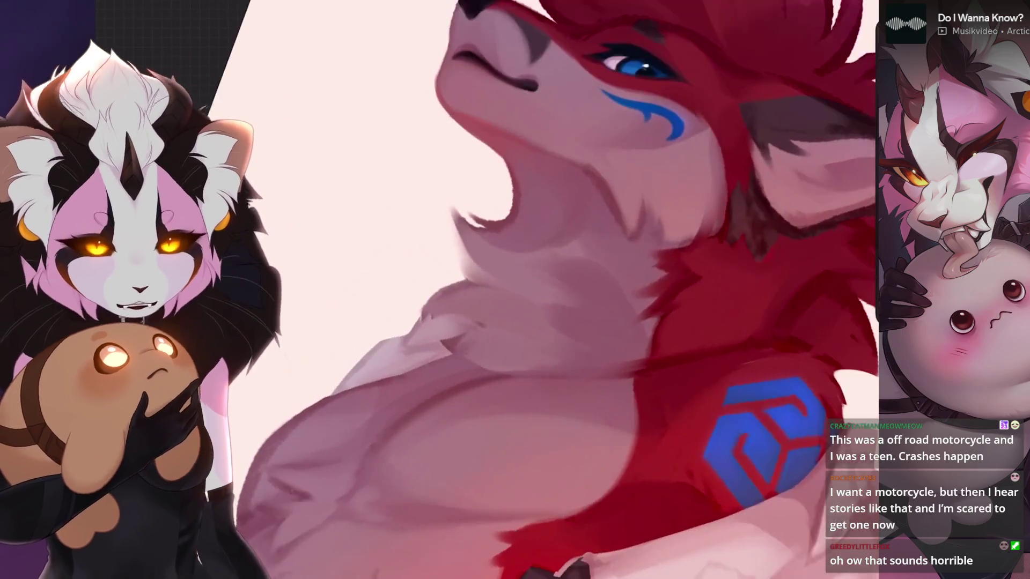
pyautogui.scroll(-2, 534, 290)
pyautogui.scroll(2, 534, 290)
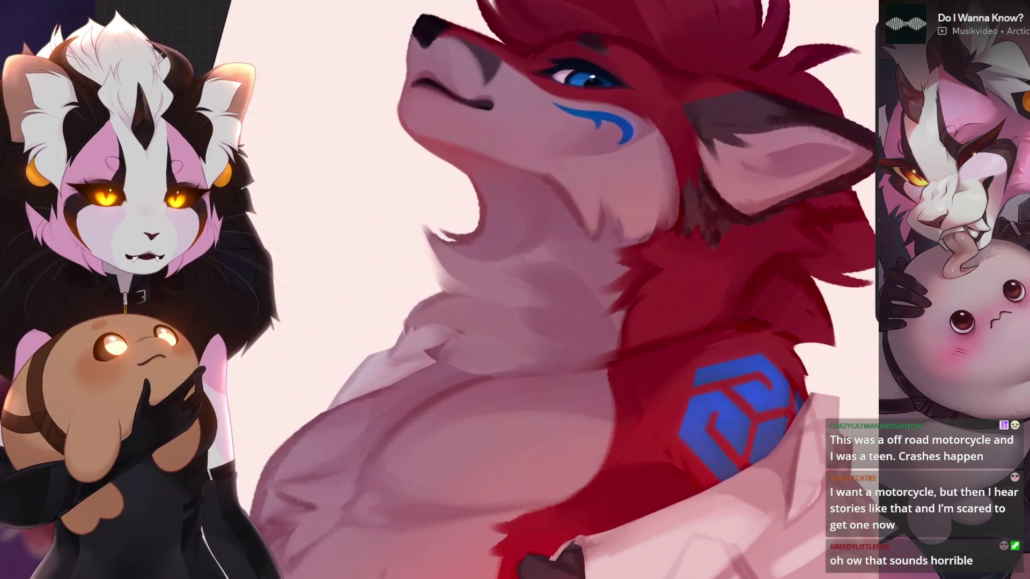
pyautogui.scroll(-2, 534, 290)
pyautogui.scroll(3, 535, 289)
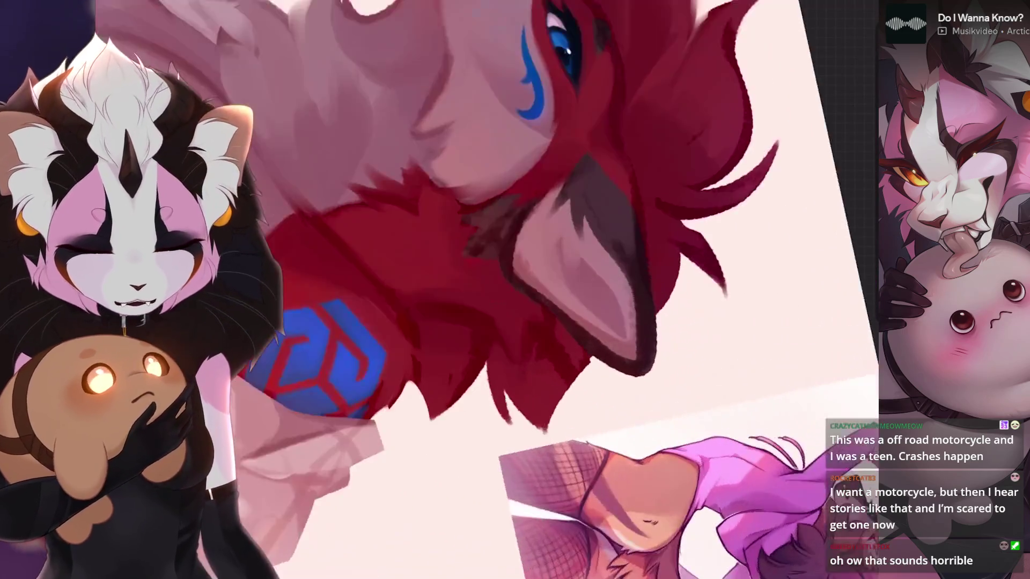
pyautogui.scroll(3, 534, 290)
# - Undo two smudges on the red shoulder fur and turn the canvas to review the figure
pyautogui.hotkey('ctrl', 'z')
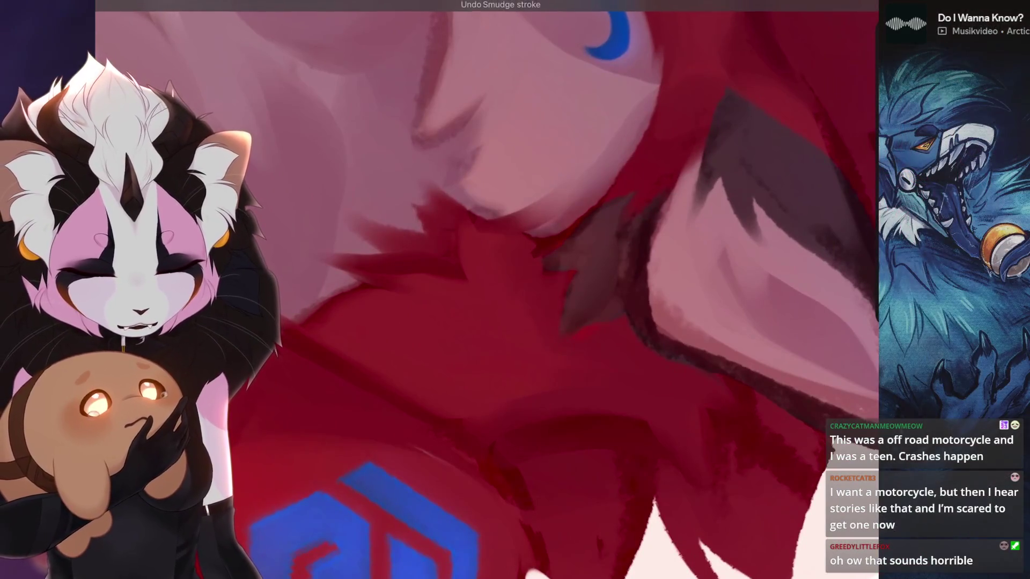
pyautogui.hotkey('ctrl', 'z')
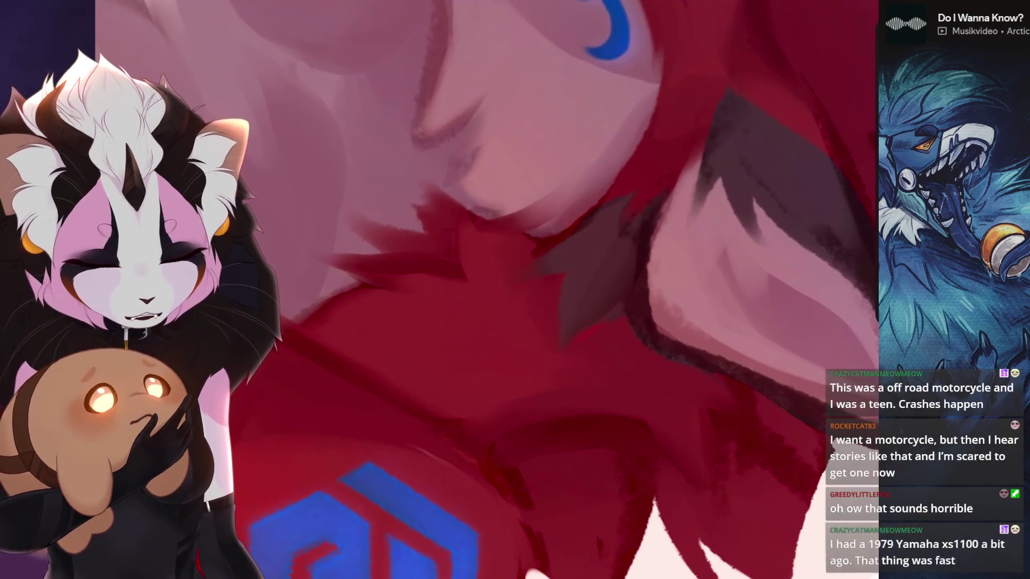
pyautogui.scroll(-3, 560, 275)
pyautogui.scroll(3, 559, 276)
pyautogui.moveTo(564, 242); pyautogui.dragTo(403, 346)
pyautogui.scroll(2, 499, 289)
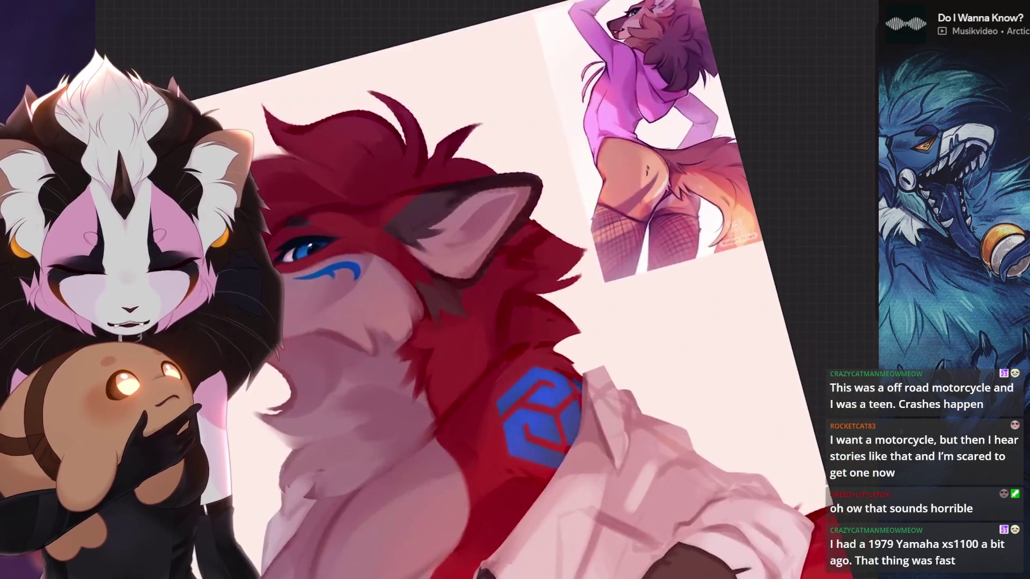
pyautogui.scroll(2, 498, 290)
pyautogui.scroll(2, 499, 290)
pyautogui.scroll(2, 498, 289)
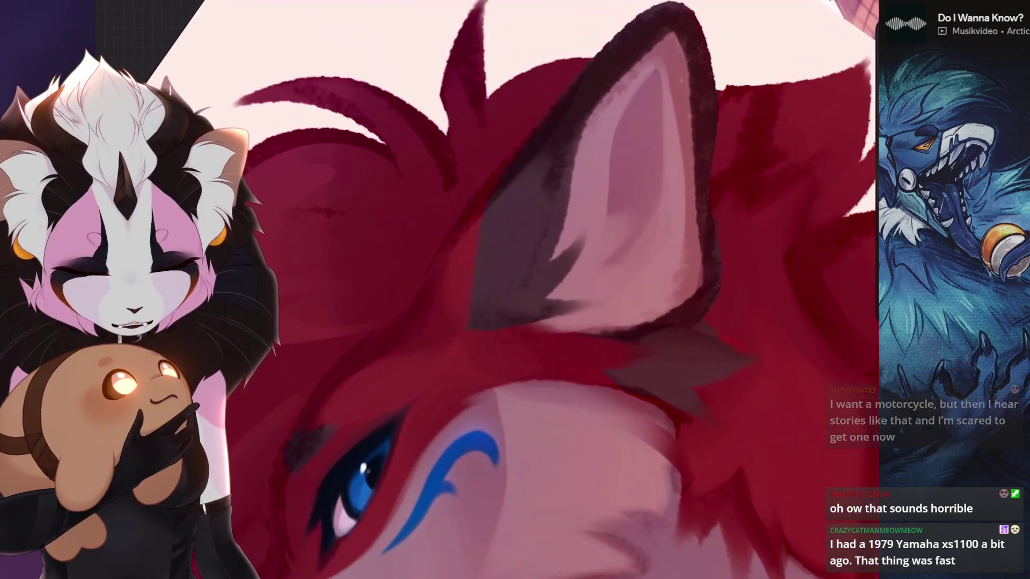
# - Undo the unwanted smudge strokes along the ear edge and near the ear tip
pyautogui.hotkey('ctrl', 'z')
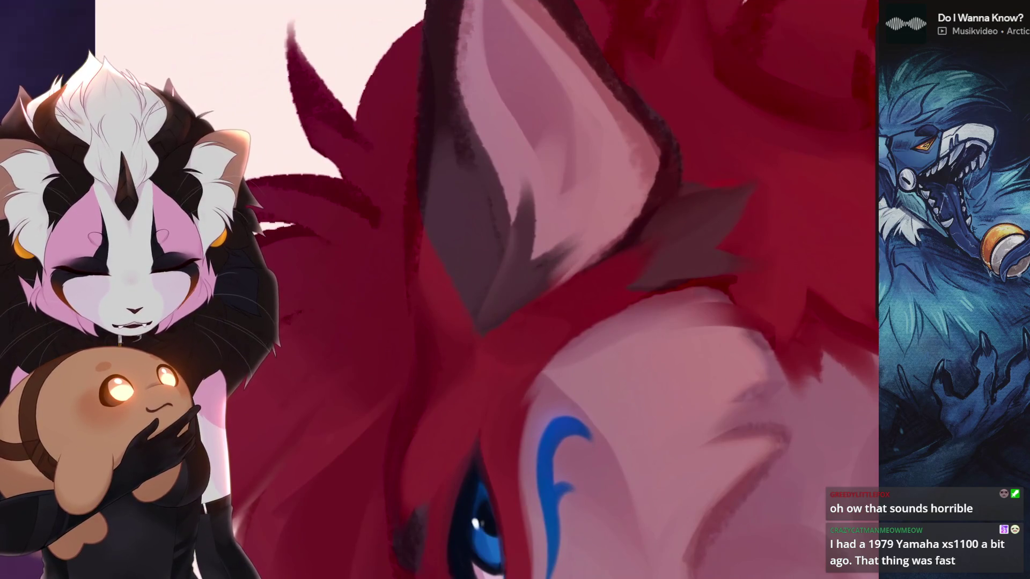
pyautogui.scroll(-3, 499, 290)
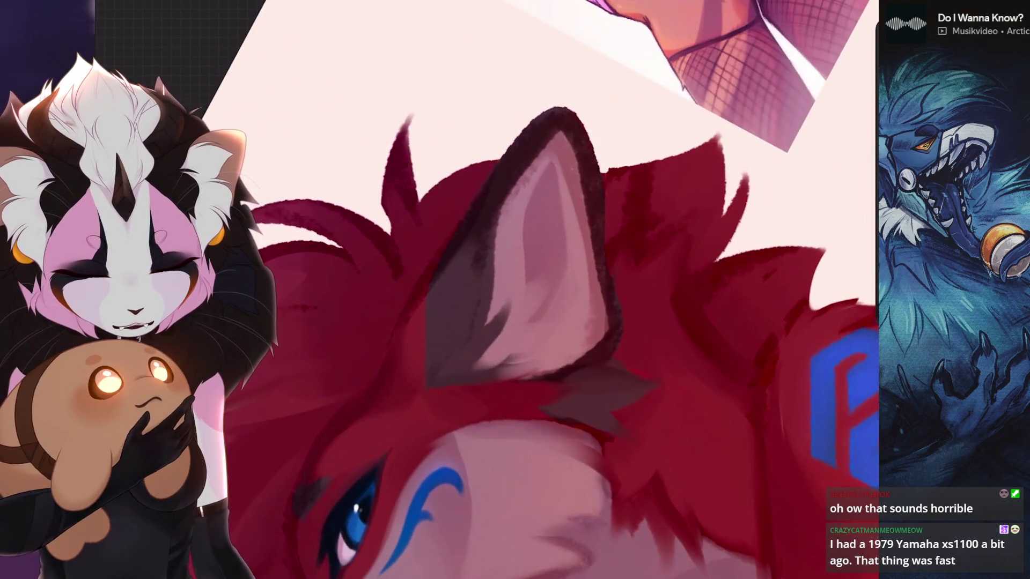
pyautogui.moveTo(498, 290); pyautogui.dragTo(484, 342)
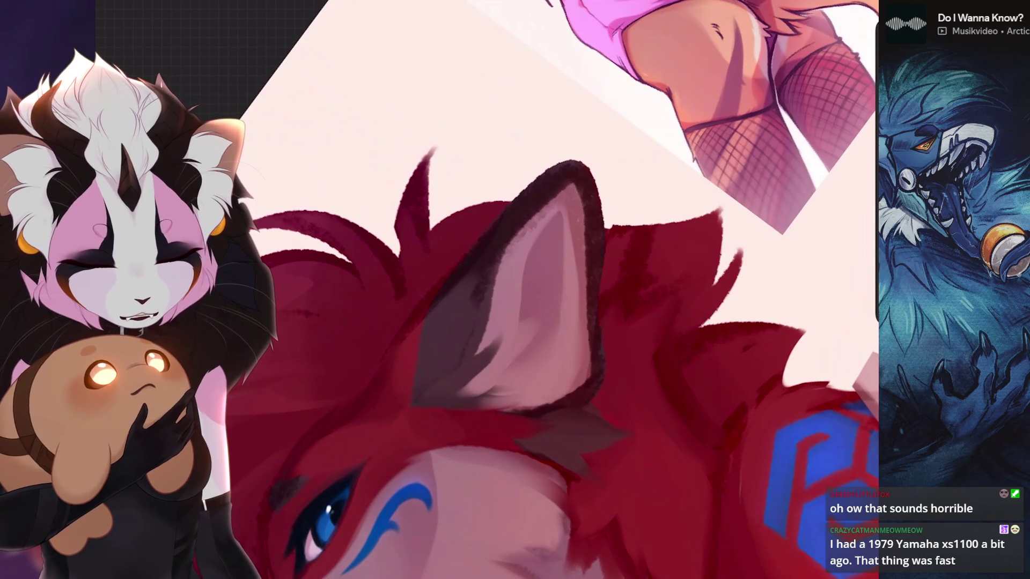
pyautogui.hotkey('ctrl', 'z')
pyautogui.hotkey('ctrl', 'z')
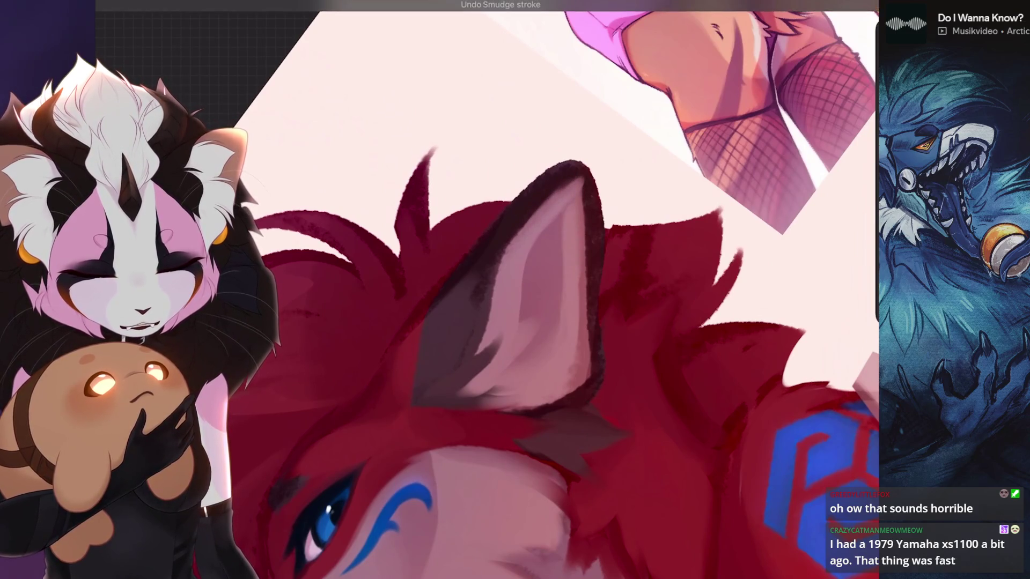
pyautogui.scroll(-5, 531, 290)
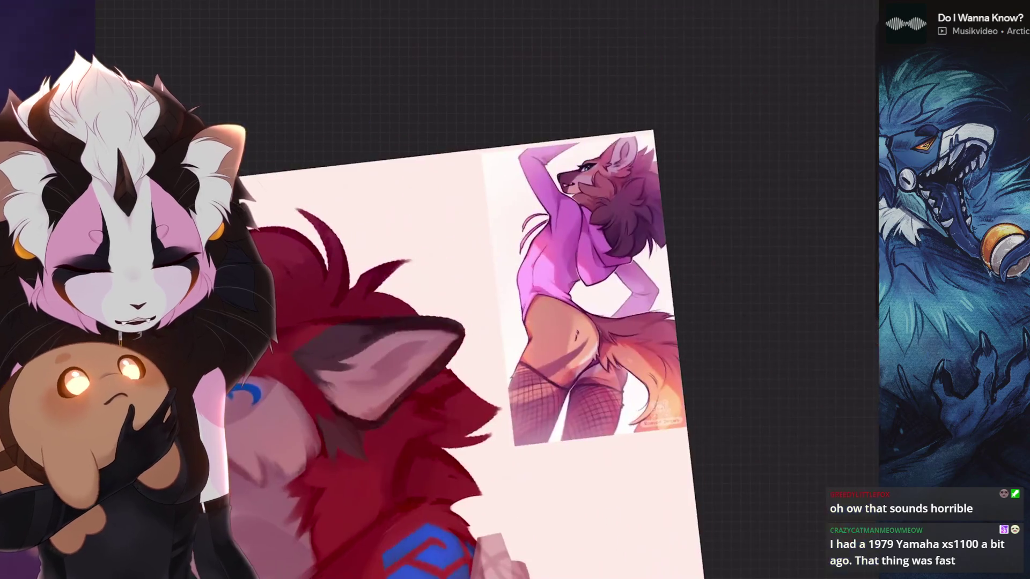
pyautogui.scroll(5, 531, 291)
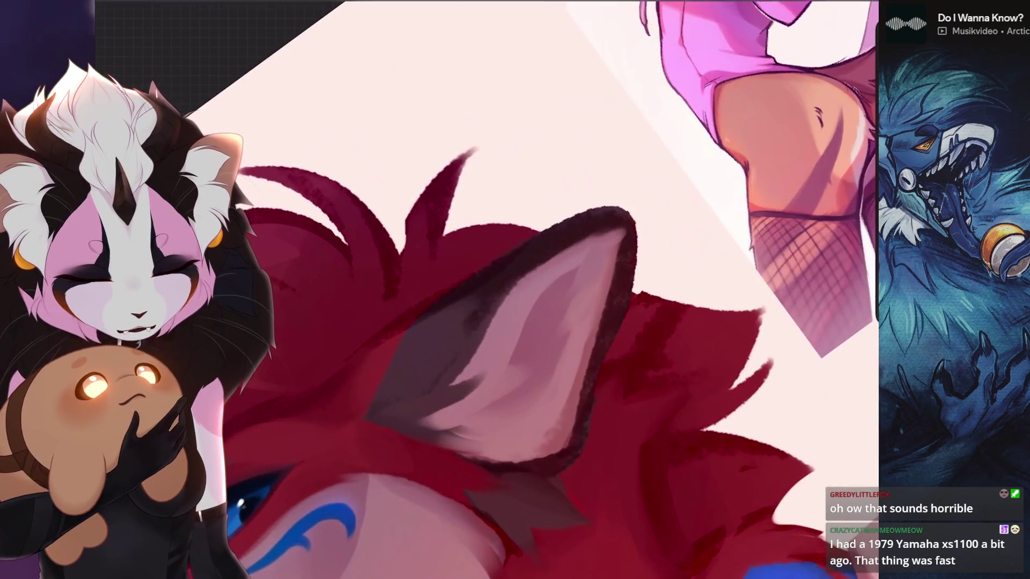
pyautogui.hotkey('ctrl', 'z')
pyautogui.hotkey('ctrl', 'z')
pyautogui.scroll(1, 560, 191)
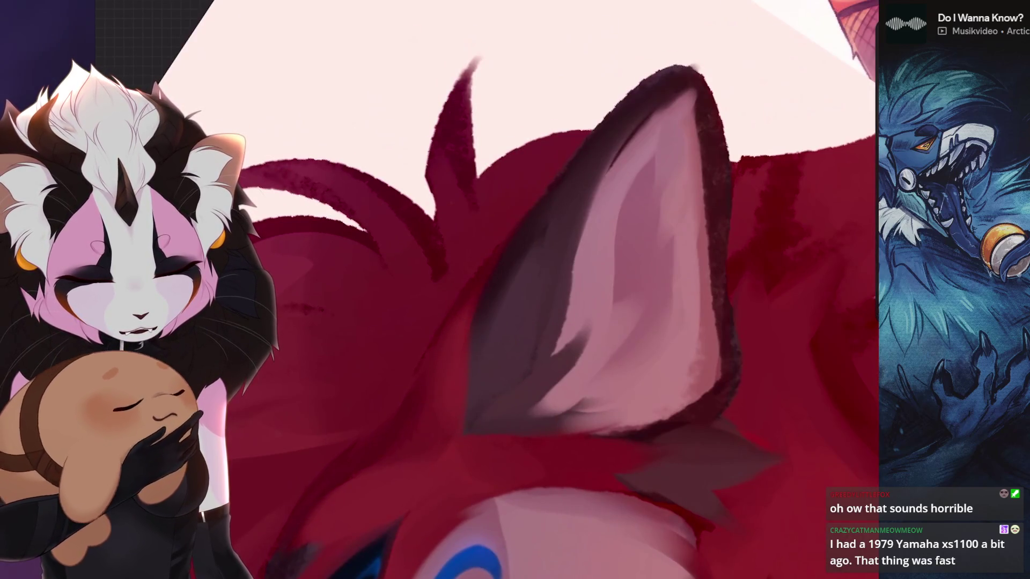
pyautogui.hotkey('ctrl', 'z')
pyautogui.scroll(-3, 523, 290)
pyautogui.scroll(2, 523, 290)
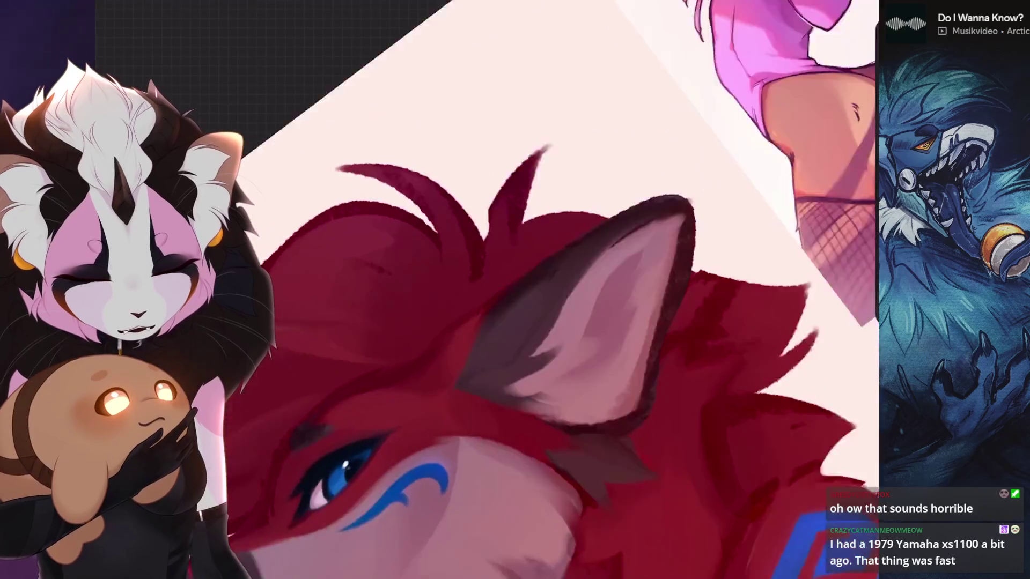
pyautogui.scroll(2, 523, 290)
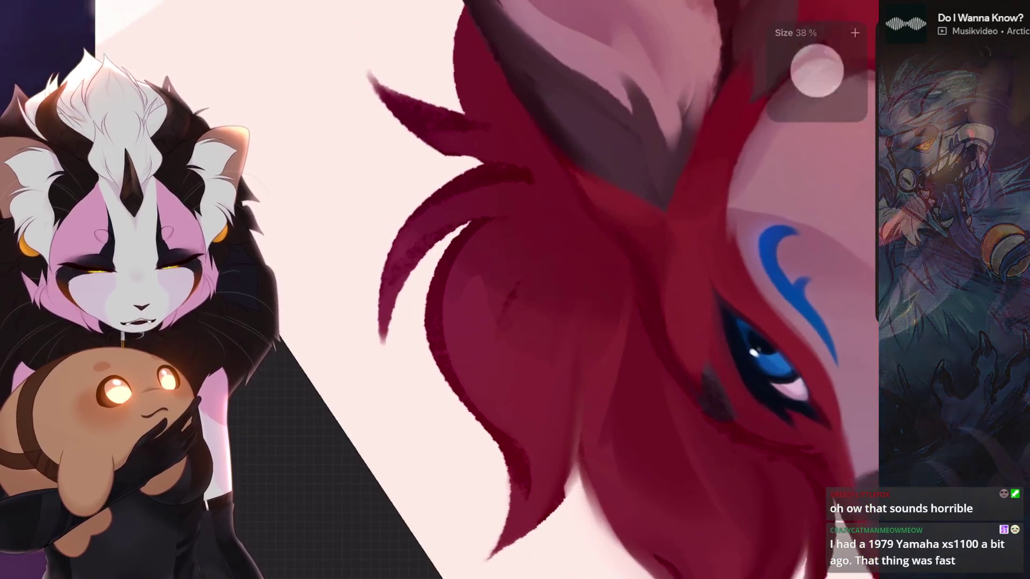
# - Toggle the left hair-strand smudge with undo/redo to compare, viewing along the strands
pyautogui.moveTo(523, 290); pyautogui.dragTo(582, 151)
pyautogui.hotkey('ctrl', 'shift', 'z')
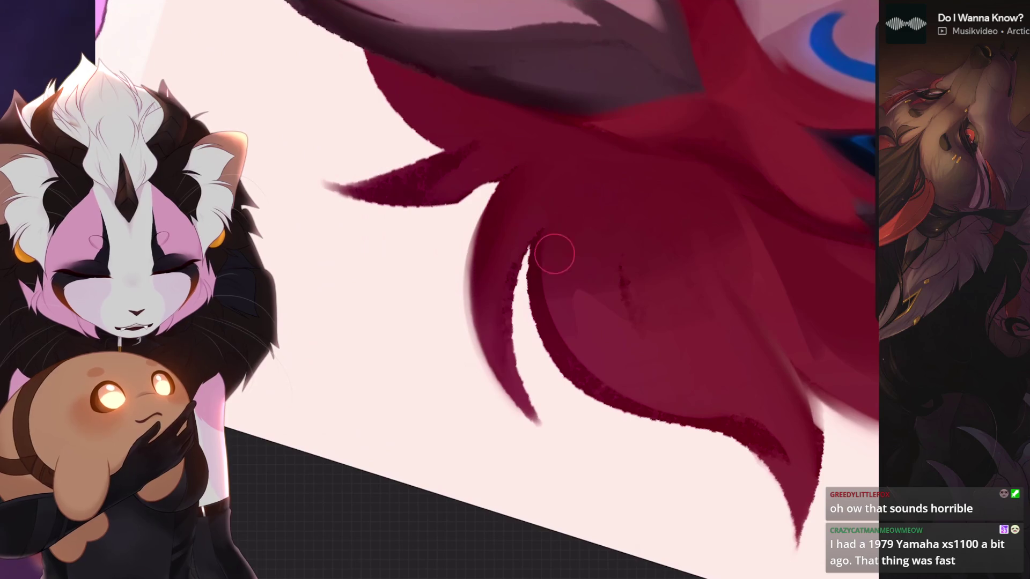
pyautogui.hotkey('ctrl', 'z')
pyautogui.hotkey('ctrl', 'shift', 'z')
pyautogui.hotkey('ctrl', 'z')
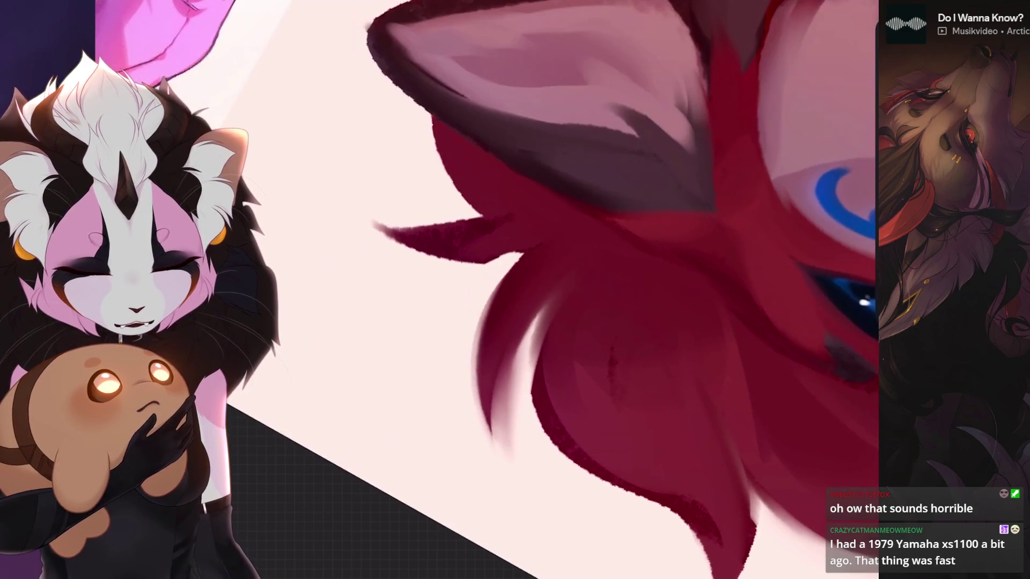
pyautogui.moveTo(572, 446); pyautogui.dragTo(485, 444)
pyautogui.moveTo(515, 322)
pyautogui.mouseDown()
pyautogui.moveTo(451, 265)
pyautogui.moveTo(514, 338)
pyautogui.mouseUp()
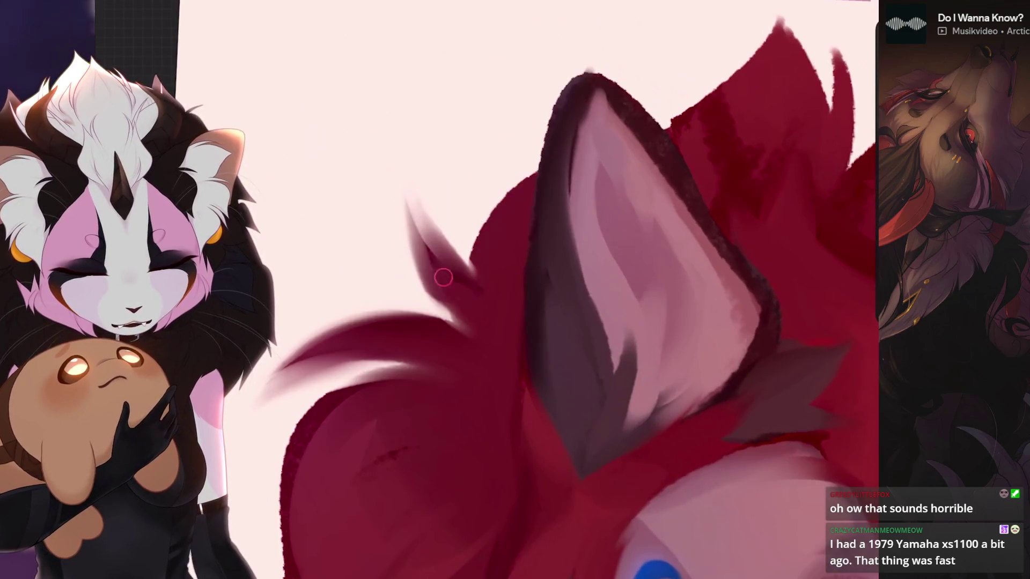
# - Zoom out against the reference, compare the recent smudge via undo/redo, then undo the last stroke
pyautogui.moveTo(444, 277)
pyautogui.mouseDown()
pyautogui.moveTo(483, 322)
pyautogui.moveTo(483, 306)
pyautogui.moveTo(547, 354)
pyautogui.mouseUp()
pyautogui.hotkey('ctrl', 'z')
pyautogui.hotkey('ctrl', 'shift', 'z')
pyautogui.hotkey('ctrl', 'z')
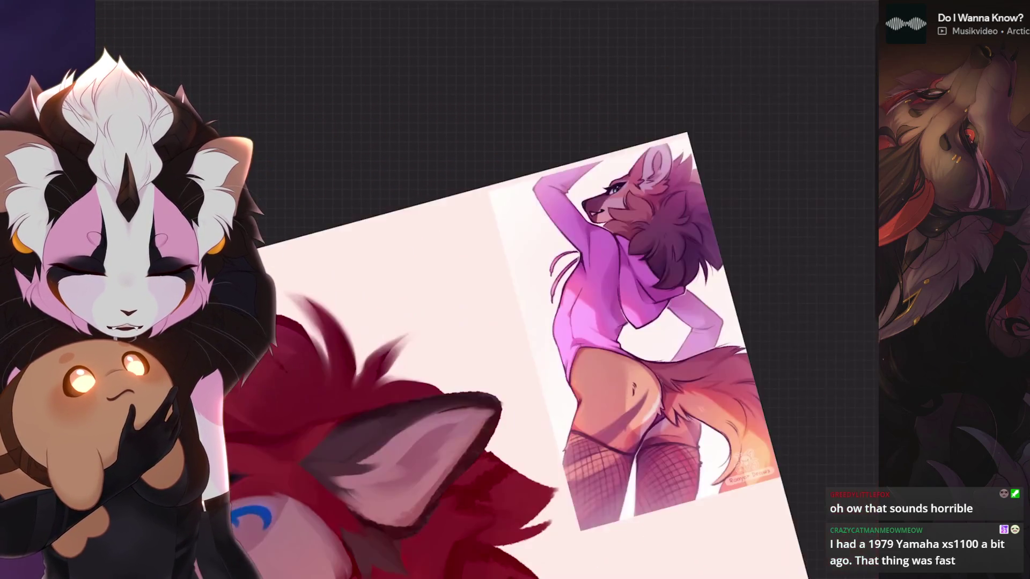
pyautogui.moveTo(515, 322)
pyautogui.mouseDown()
pyautogui.moveTo(483, 306)
pyautogui.moveTo(579, 378)
pyautogui.mouseUp()
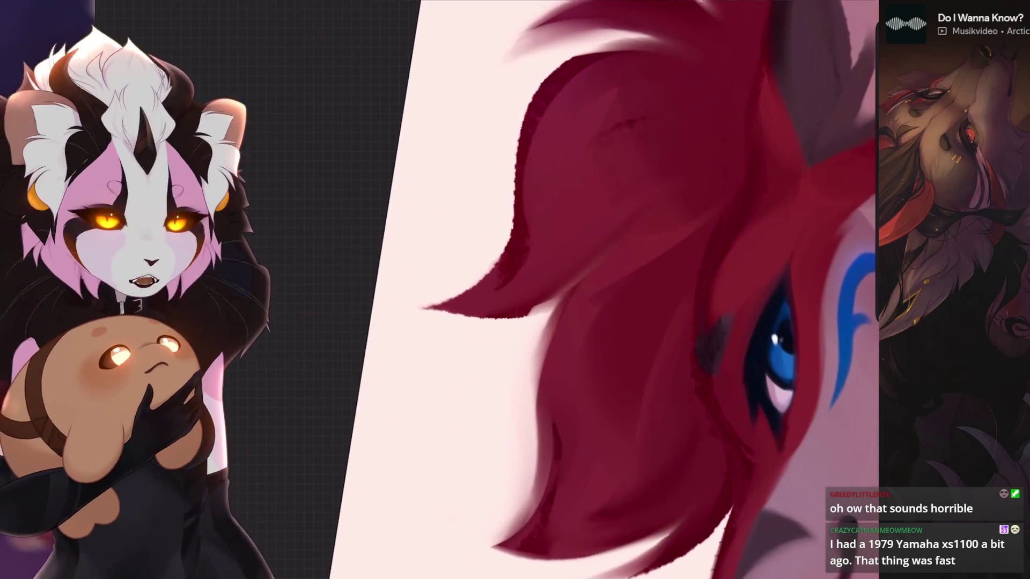
pyautogui.moveTo(516, 322)
pyautogui.mouseDown()
pyautogui.moveTo(580, 370)
pyautogui.moveTo(555, 338)
pyautogui.mouseUp()
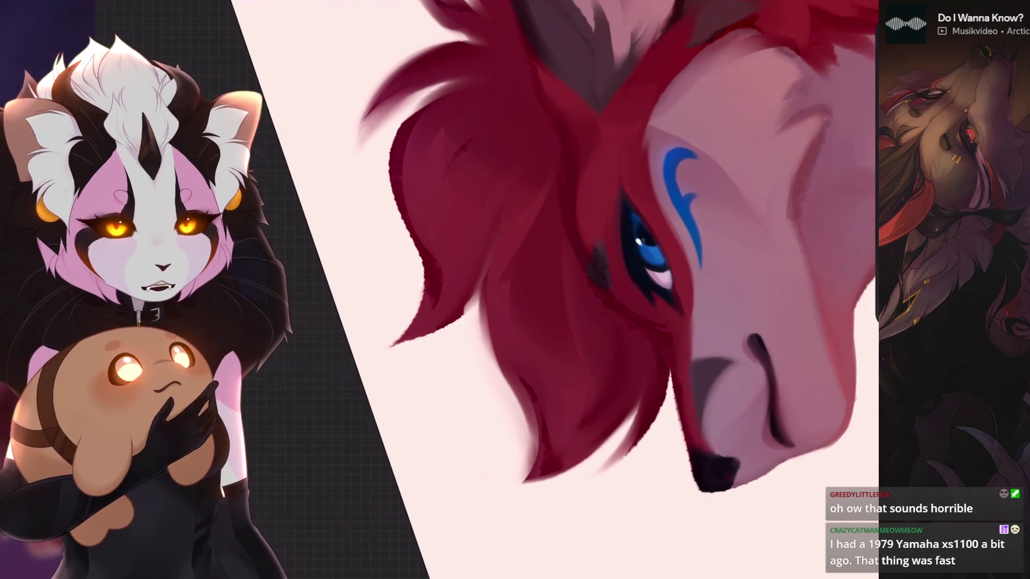
pyautogui.hotkey('ctrl', 'z')
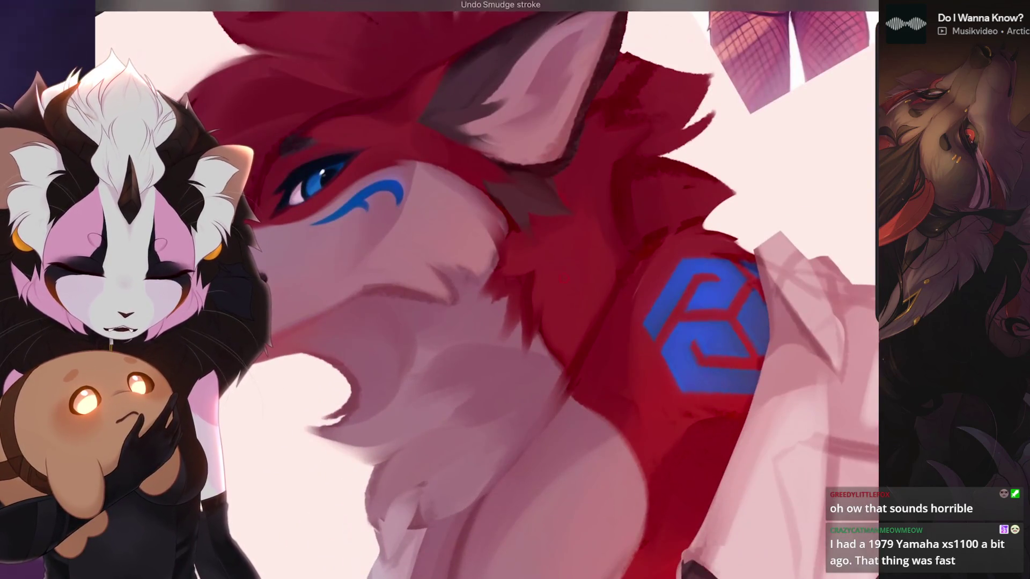
# - Compare the shoulder and fur smudges by toggling undo and redo repeatedly
pyautogui.hotkey('ctrl', 'z')
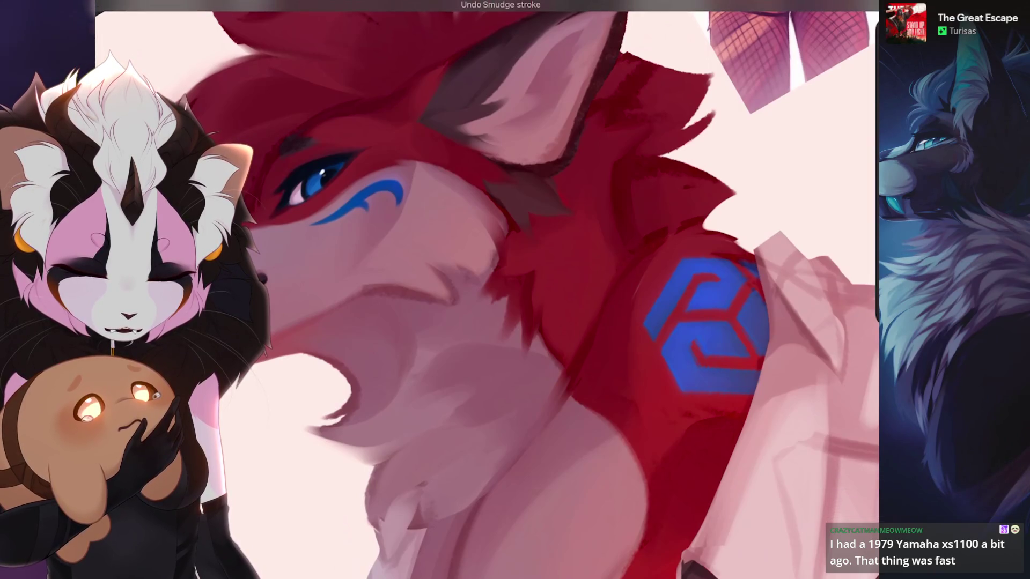
pyautogui.scroll(2, 440, 290)
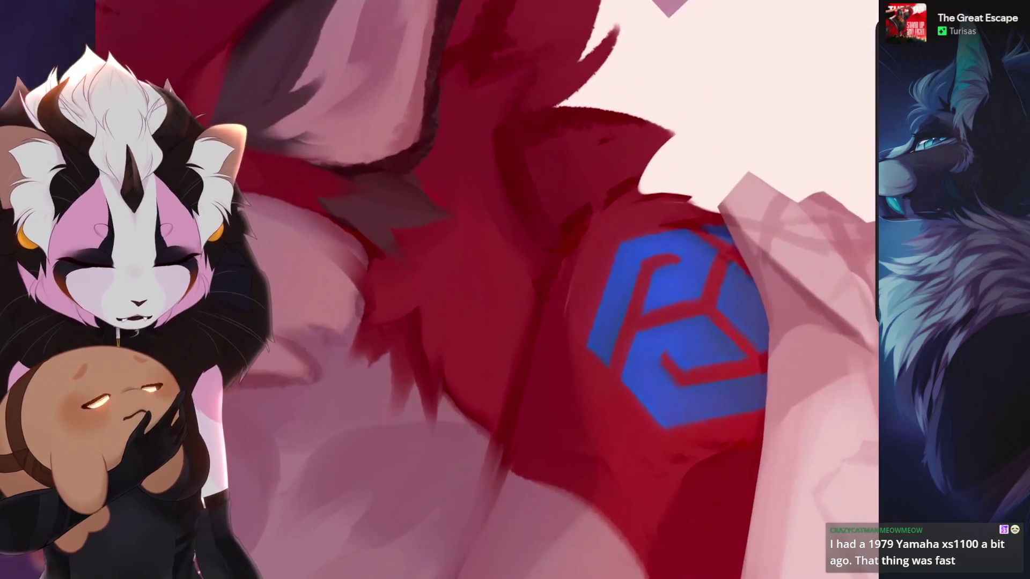
pyautogui.hotkey('ctrl', 'shift', 'z')
pyautogui.hotkey('ctrl', 'z')
pyautogui.hotkey('ctrl', 'shift', 'z')
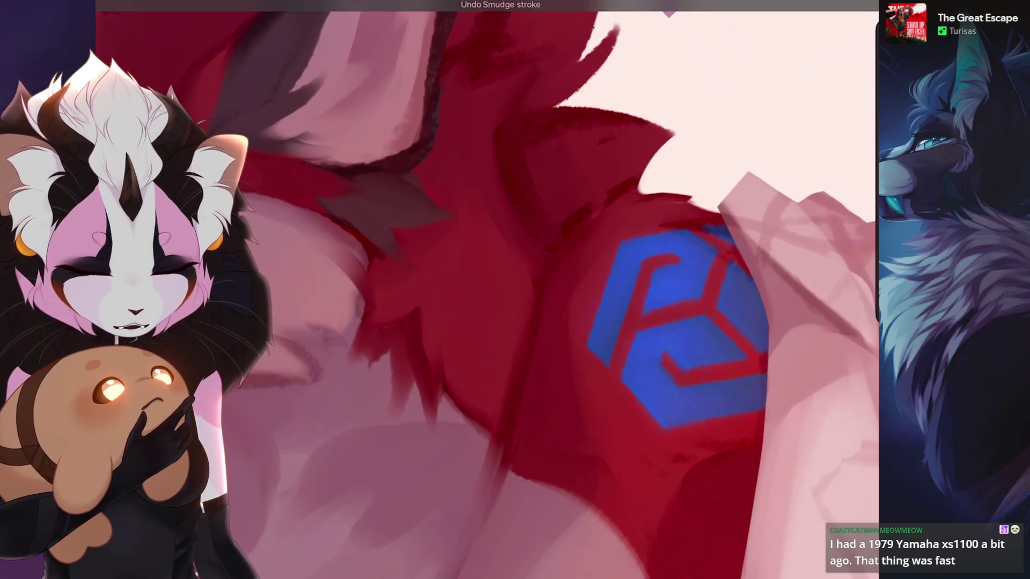
pyautogui.hotkey('ctrl', 'z')
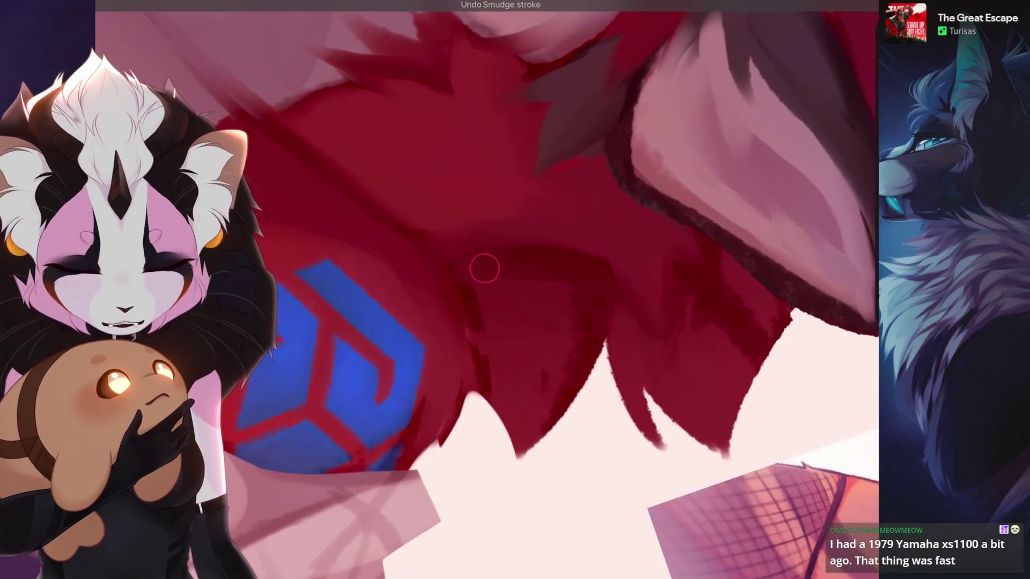
pyautogui.hotkey('ctrl', 'shift', 'z')
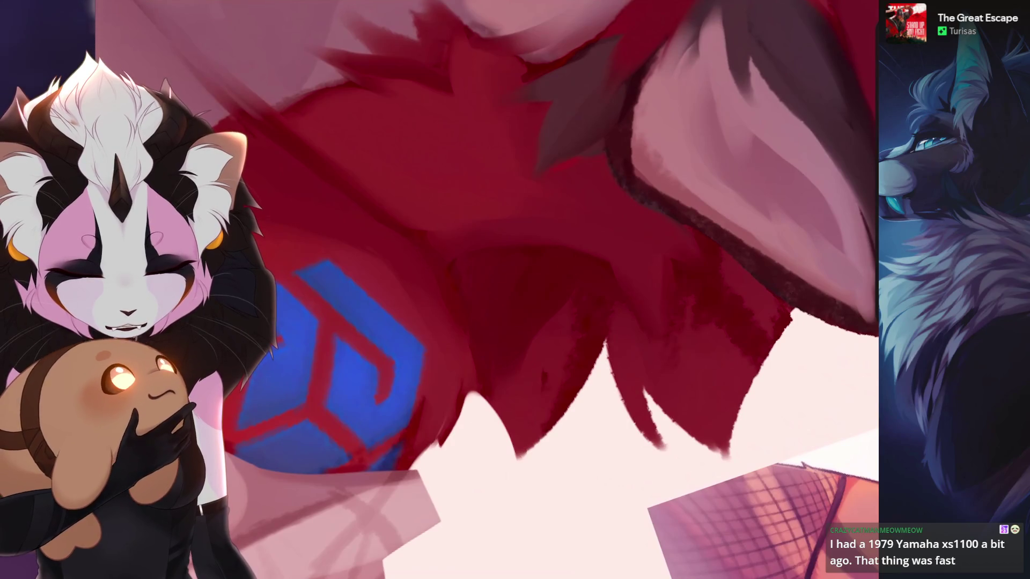
pyautogui.hotkey('ctrl', 'z')
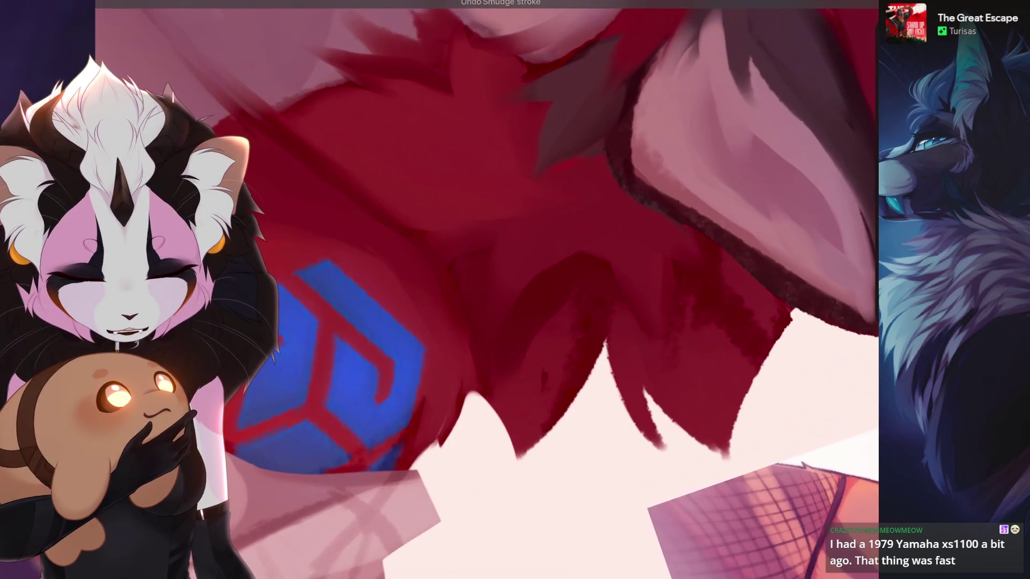
pyautogui.hotkey('ctrl', 'shift', 'z')
pyautogui.hotkey('ctrl', 'z')
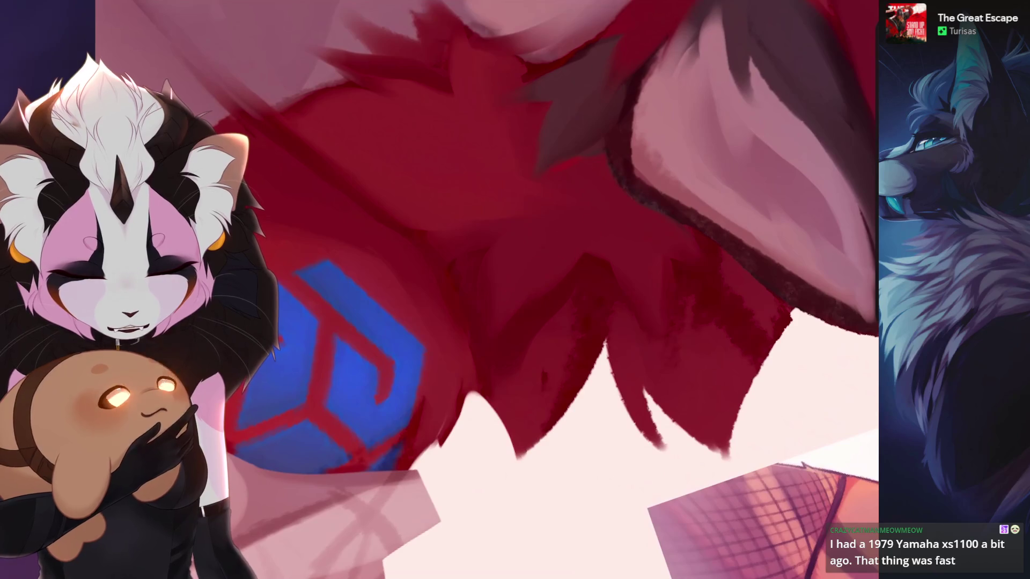
pyautogui.scroll(2, 483, 289)
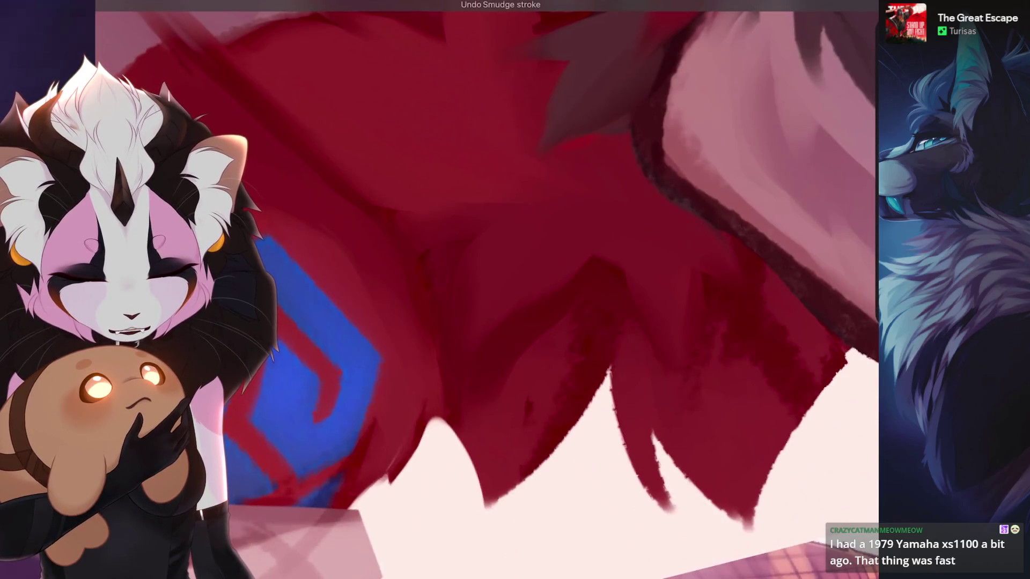
pyautogui.scroll(-1, 515, 276)
pyautogui.hotkey('ctrl', 'z')
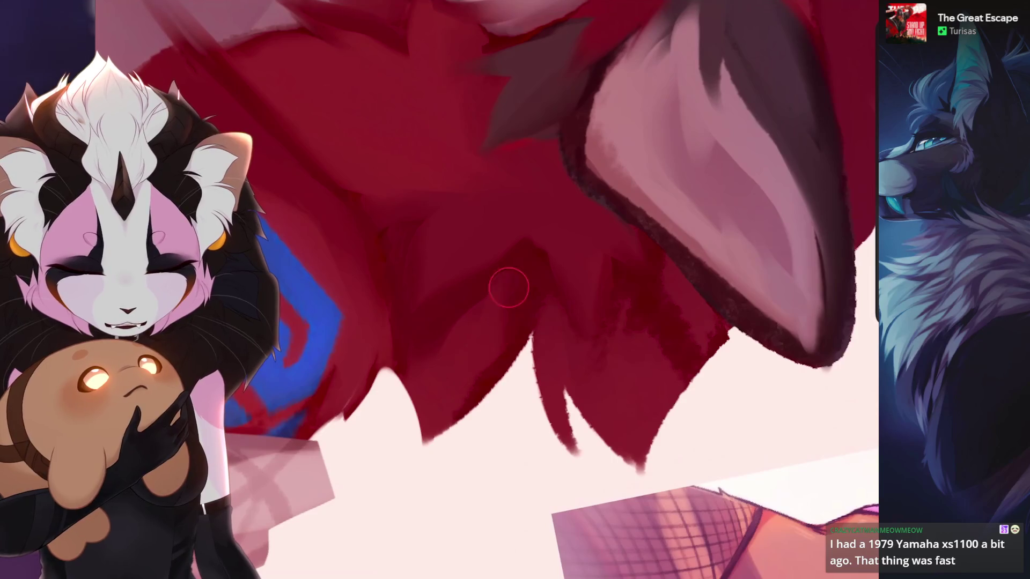
pyautogui.hotkey('ctrl', 'shift', 'z')
pyautogui.scroll(-3, 515, 290)
pyautogui.scroll(3, 515, 289)
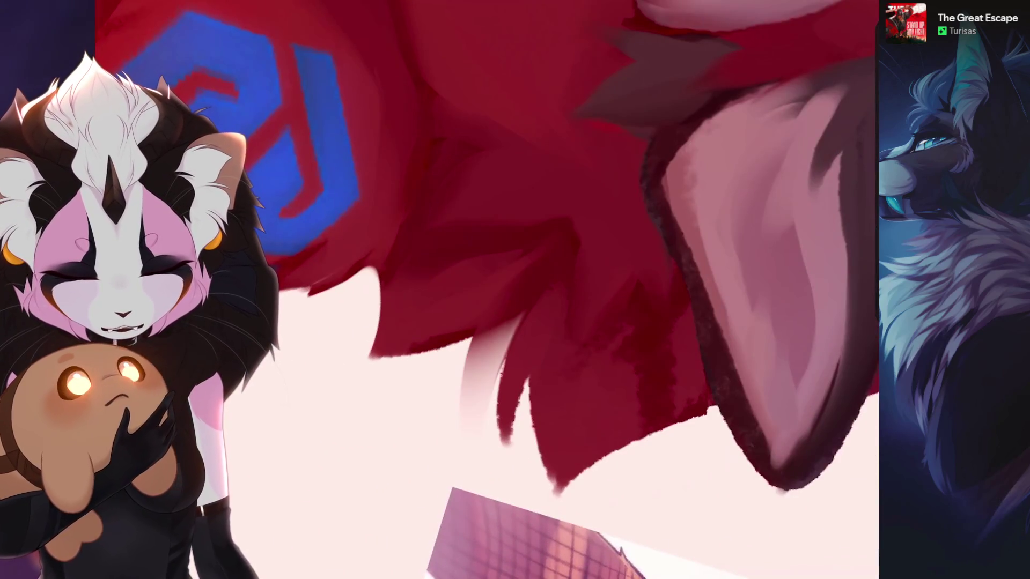
# - Undo the smudges on the red fur strands and turn the view back upright
pyautogui.hotkey('ctrl', 'z')
pyautogui.scroll(2, 515, 290)
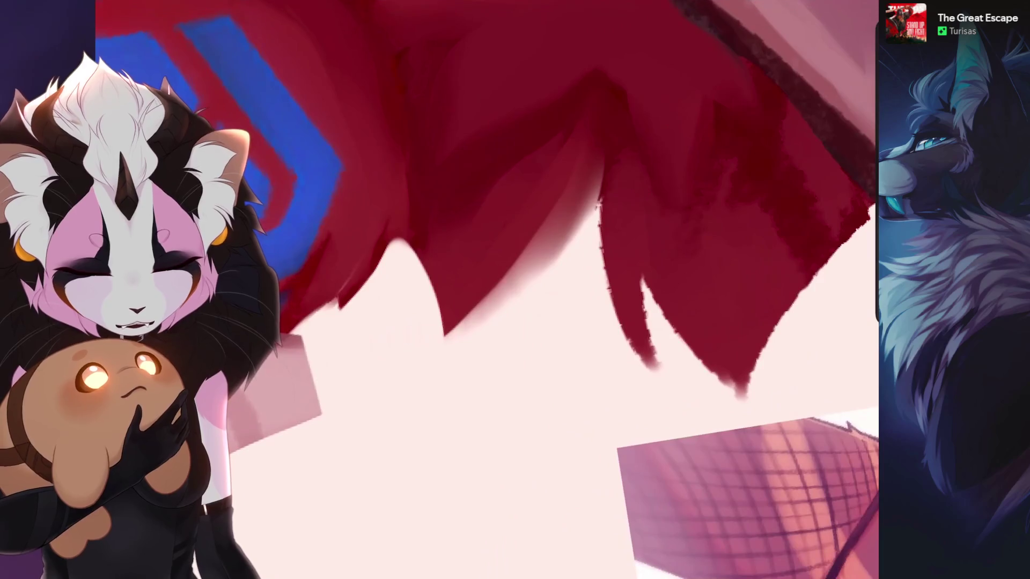
pyautogui.scroll(-3, 515, 290)
pyautogui.scroll(2, 515, 290)
pyautogui.hotkey('ctrl', 'z')
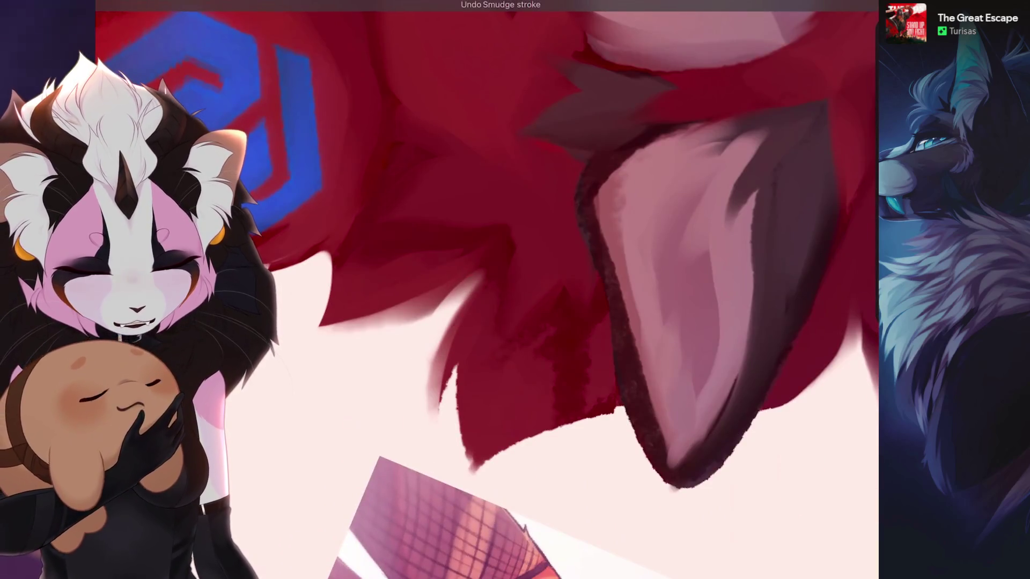
pyautogui.scroll(-3, 515, 290)
pyautogui.hotkey('ctrl', 'z')
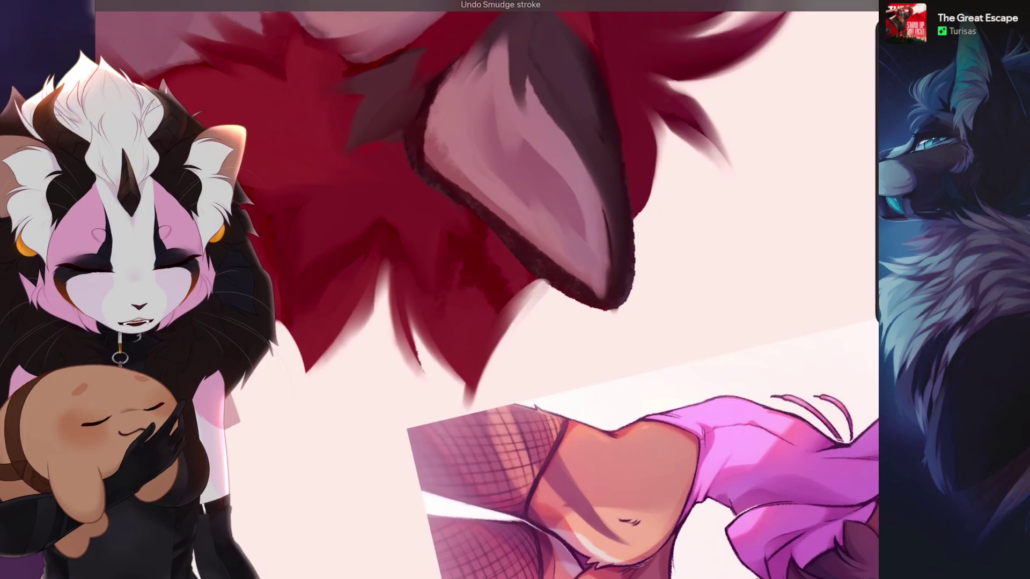
pyautogui.press('4')
pyautogui.press('4')
pyautogui.press('6')
pyautogui.scroll(2, 515, 290)
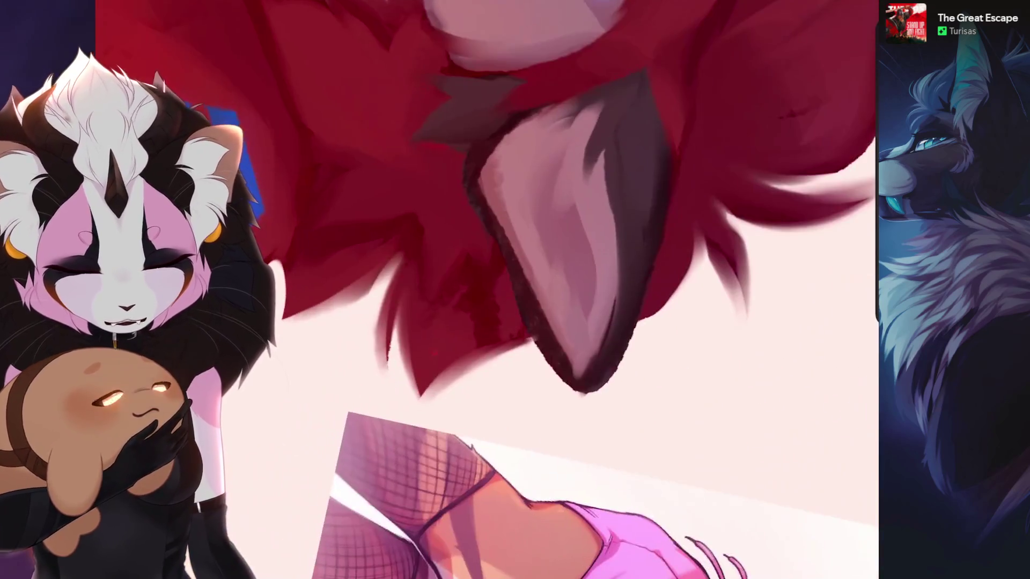
pyautogui.scroll(-3, 515, 289)
pyautogui.press('6')
pyautogui.press('6')
pyautogui.press('6')
pyautogui.press('6')
pyautogui.press('6')
pyautogui.press('6')
pyautogui.press('6')
pyautogui.press('6')
pyautogui.press('6')
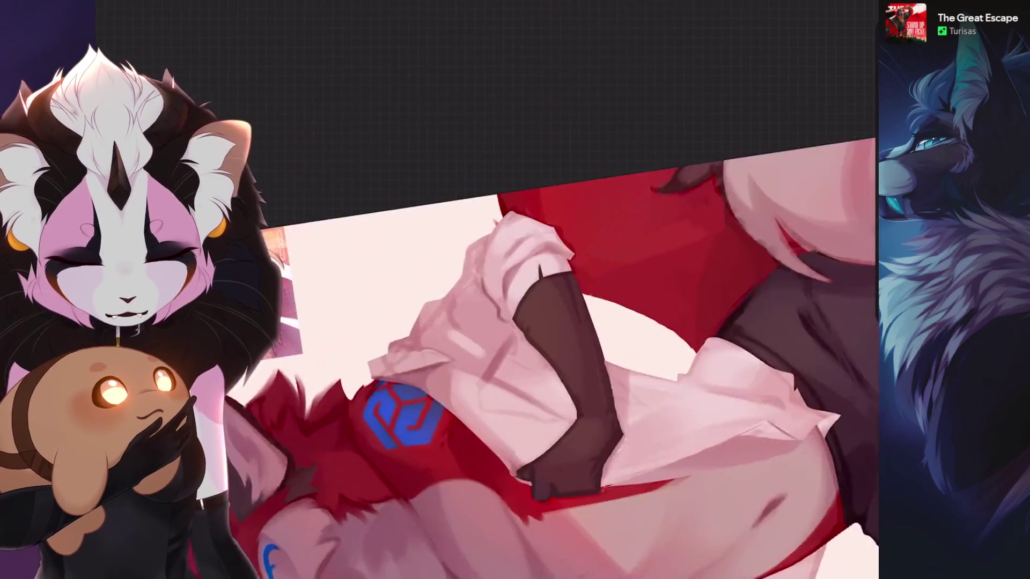
pyautogui.press('6')
pyautogui.press('6')
pyautogui.press('6')
pyautogui.scroll(-3, 515, 290)
# - Zoom close on the wolf's face and eye with a larger brush, undoing one smudge
pyautogui.press('4')
pyautogui.scroll(2, 515, 290)
pyautogui.press('6')
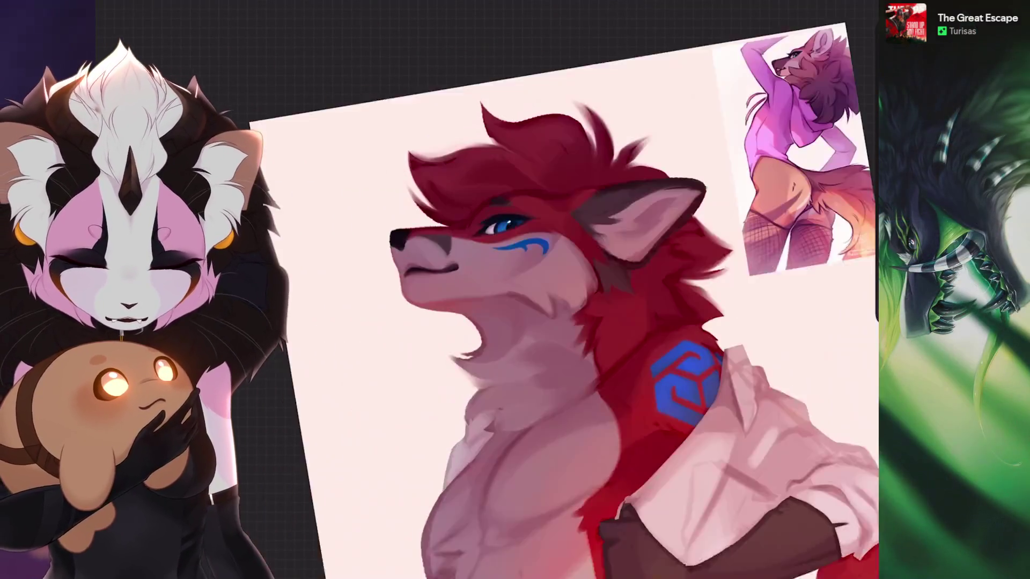
pyautogui.press('4')
pyautogui.scroll(2, 515, 290)
pyautogui.scroll(2, 515, 290)
pyautogui.press(']')
pyautogui.press('4')
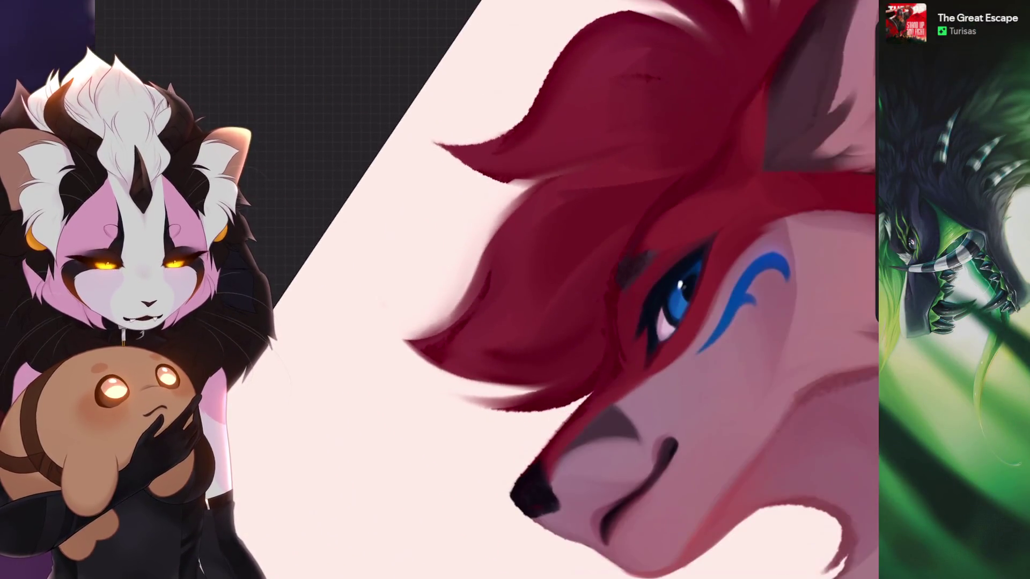
pyautogui.press('4')
pyautogui.press(']')
pyautogui.hotkey('ctrl', 'z')
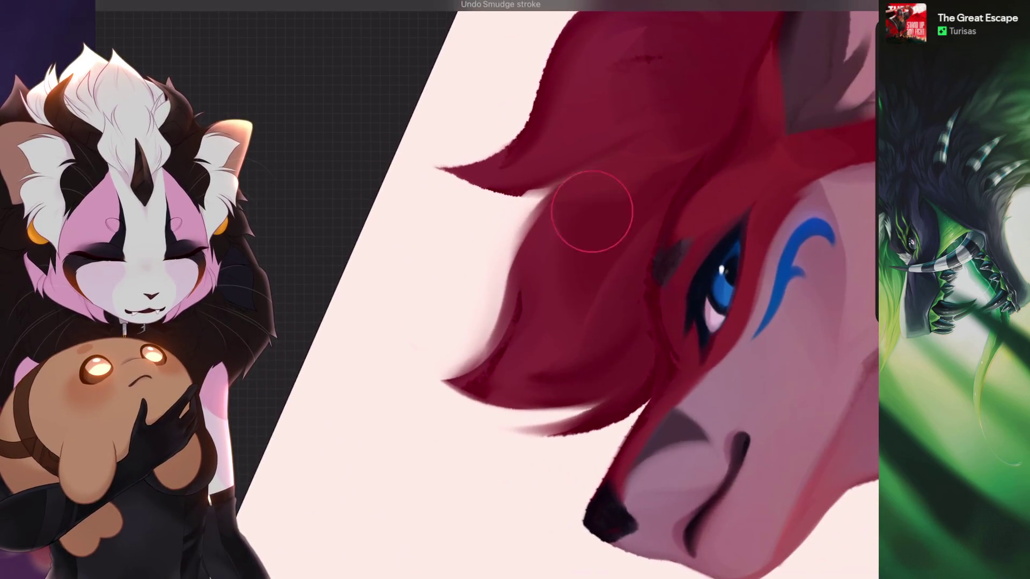
pyautogui.scroll(-2, 590, 219)
pyautogui.press('4')
pyautogui.scroll(-2, 515, 290)
pyautogui.scroll(3, 514, 290)
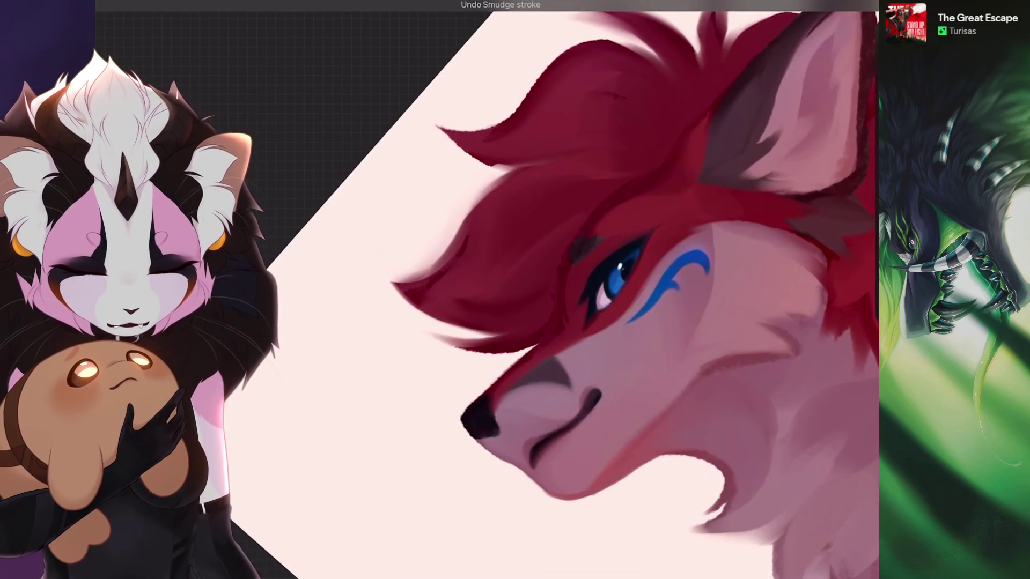
pyautogui.press('5')
pyautogui.scroll(-2, 515, 289)
pyautogui.scroll(2, 515, 290)
pyautogui.press('4')
pyautogui.scroll(3, 515, 290)
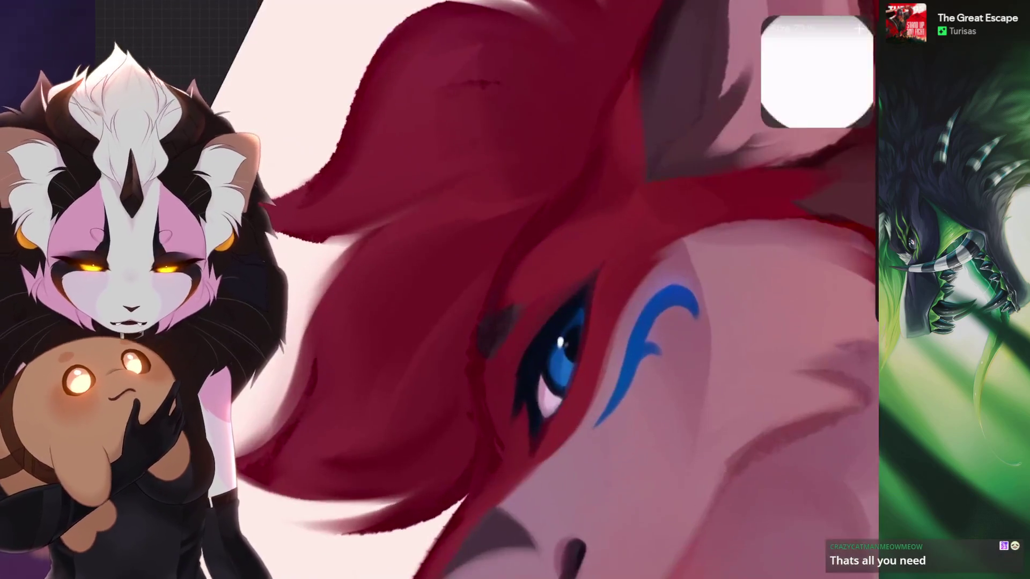
# - Undo five more smudge strokes along the muzzle and open jaw
pyautogui.hotkey('ctrl', 'z')
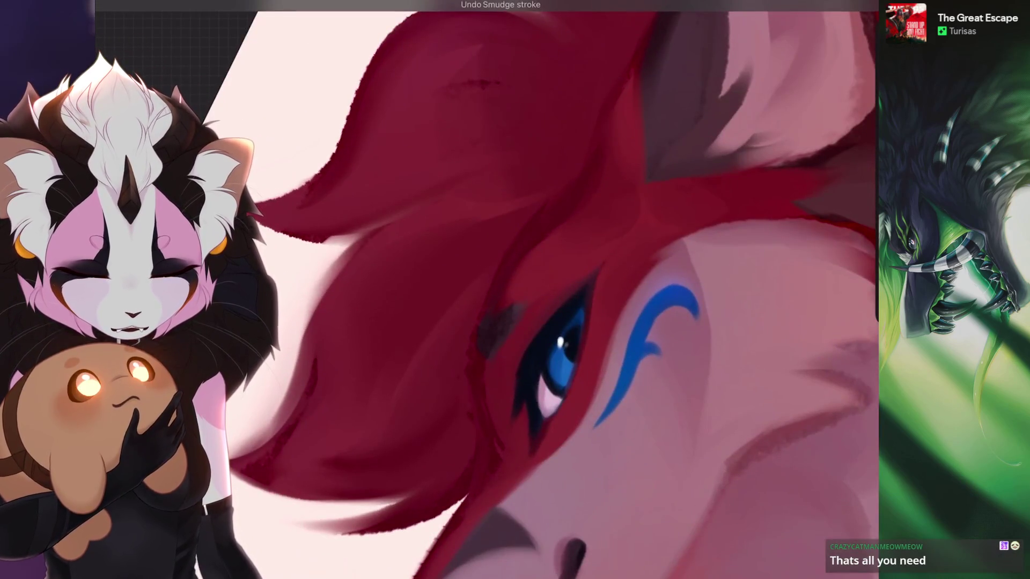
pyautogui.scroll(-3, 515, 291)
pyautogui.scroll(1, 515, 290)
pyautogui.scroll(2, 515, 290)
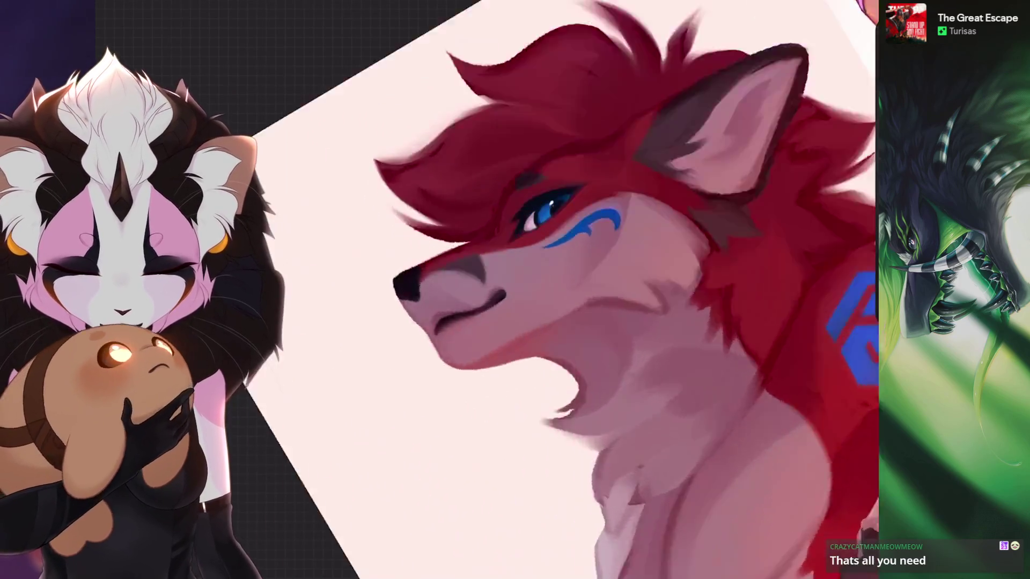
pyautogui.scroll(1, 617, 239)
pyautogui.hotkey('ctrl', 'z')
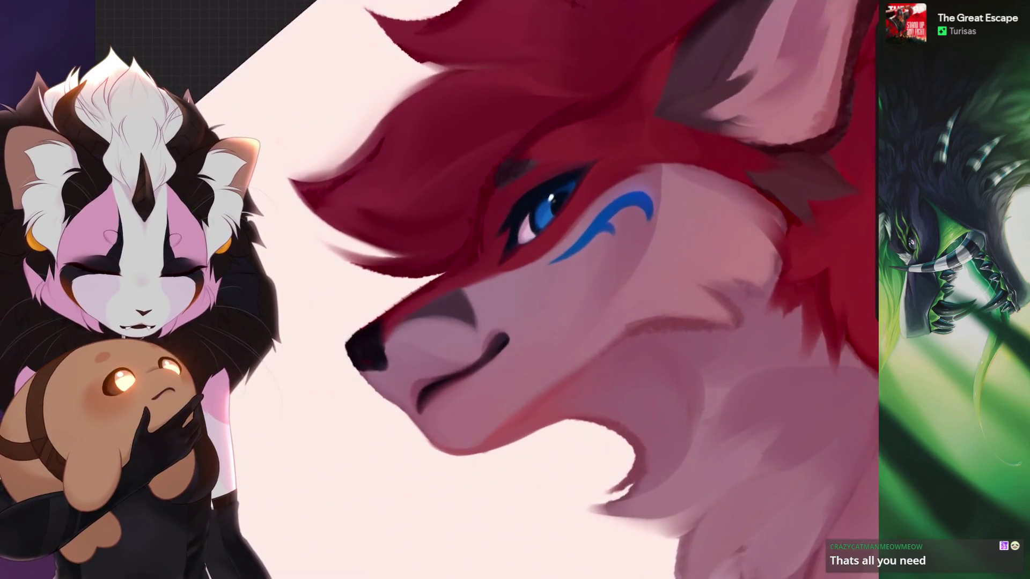
pyautogui.hotkey('ctrl', 'z')
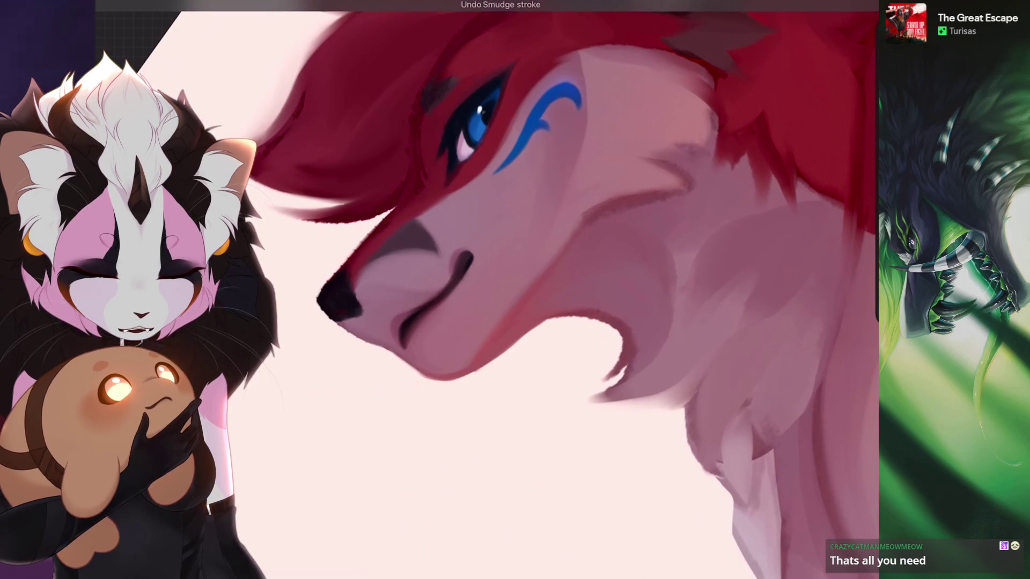
pyautogui.scroll(-3, 482, 290)
pyautogui.scroll(1, 482, 289)
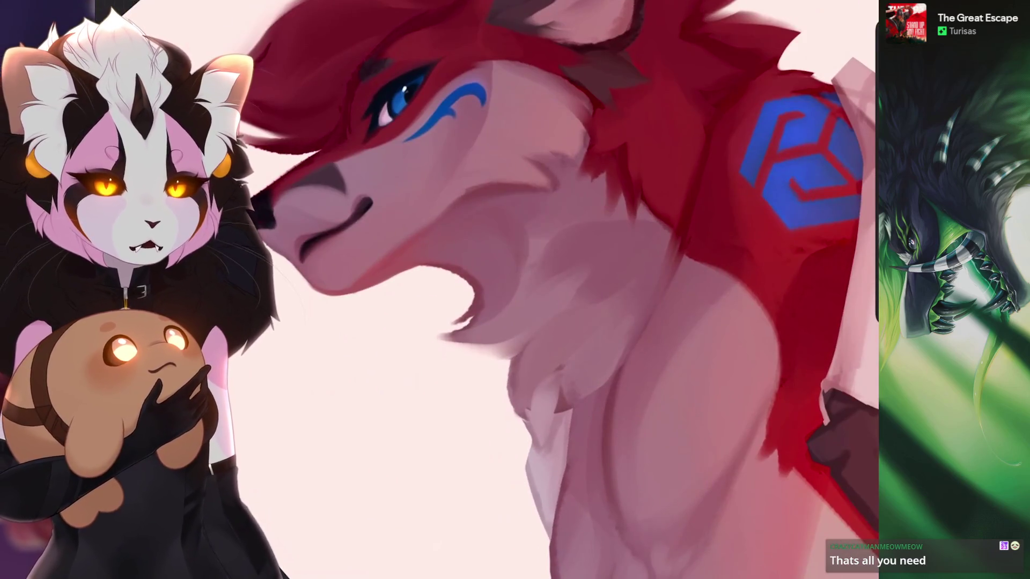
pyautogui.scroll(-2, 482, 290)
pyautogui.scroll(3, 483, 290)
pyautogui.scroll(2, 483, 290)
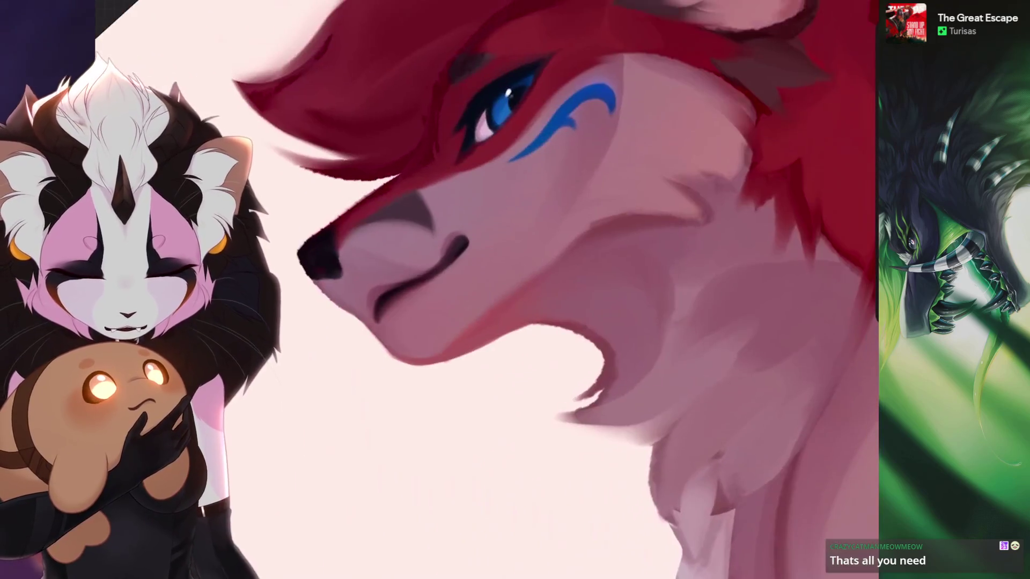
pyautogui.scroll(-2, 483, 289)
pyautogui.scroll(-1, 483, 290)
pyautogui.hotkey('ctrl', 'z')
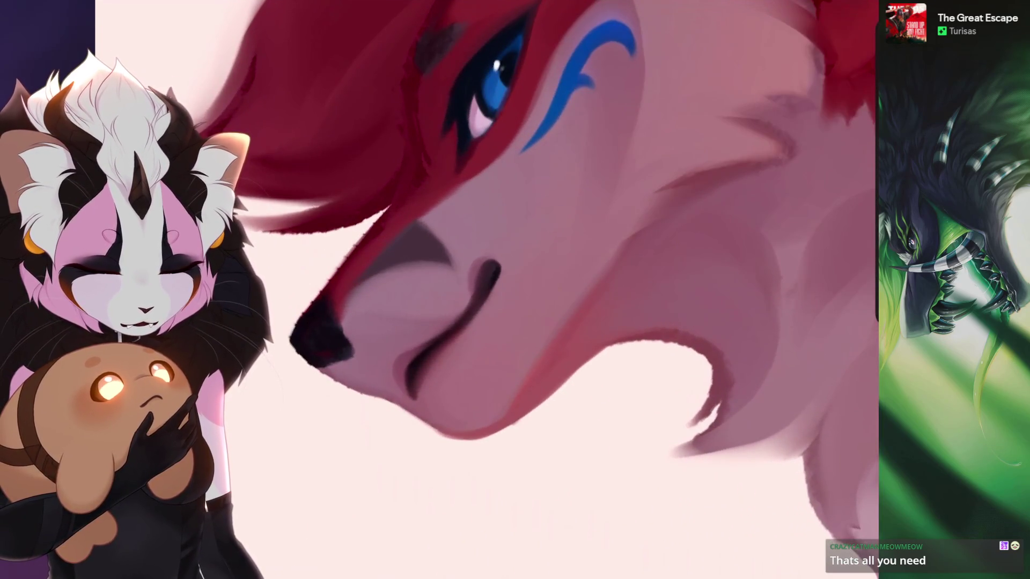
pyautogui.scroll(-1, 483, 290)
pyautogui.hotkey('ctrl', 'z')
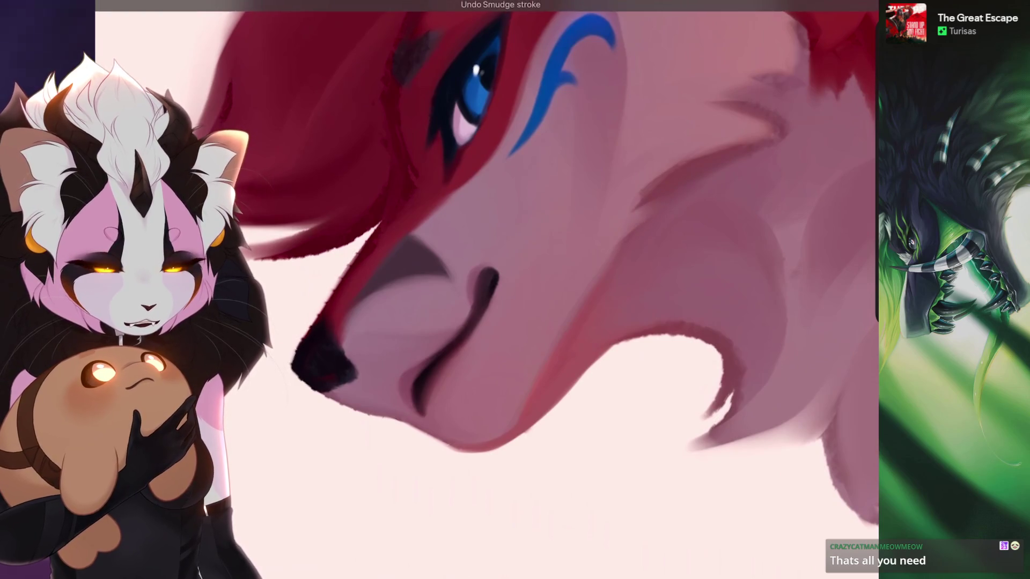
pyautogui.scroll(-3, 483, 290)
pyautogui.scroll(1, 482, 290)
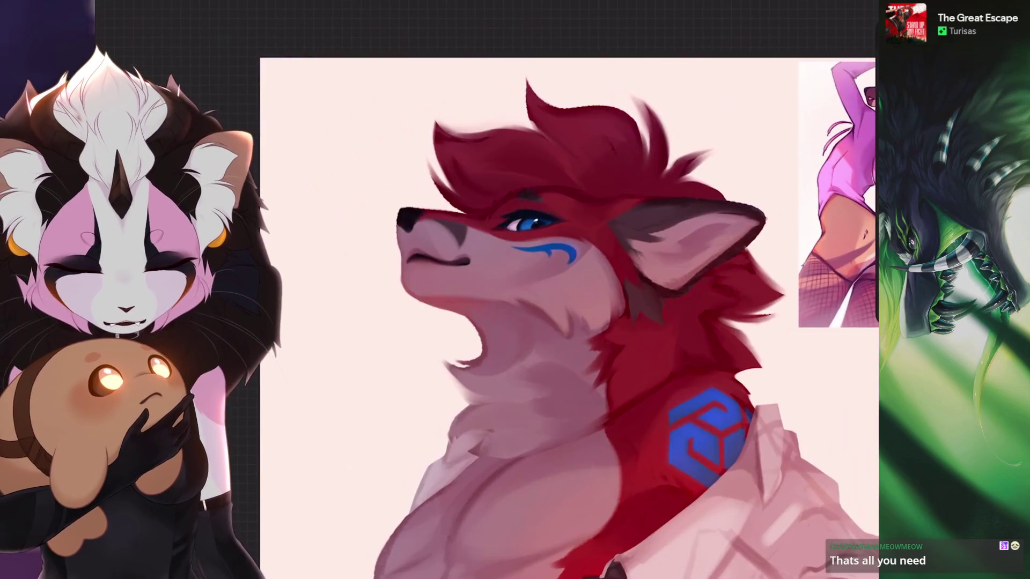
pyautogui.scroll(2, 483, 289)
pyautogui.scroll(2, 483, 290)
pyautogui.scroll(1, 483, 290)
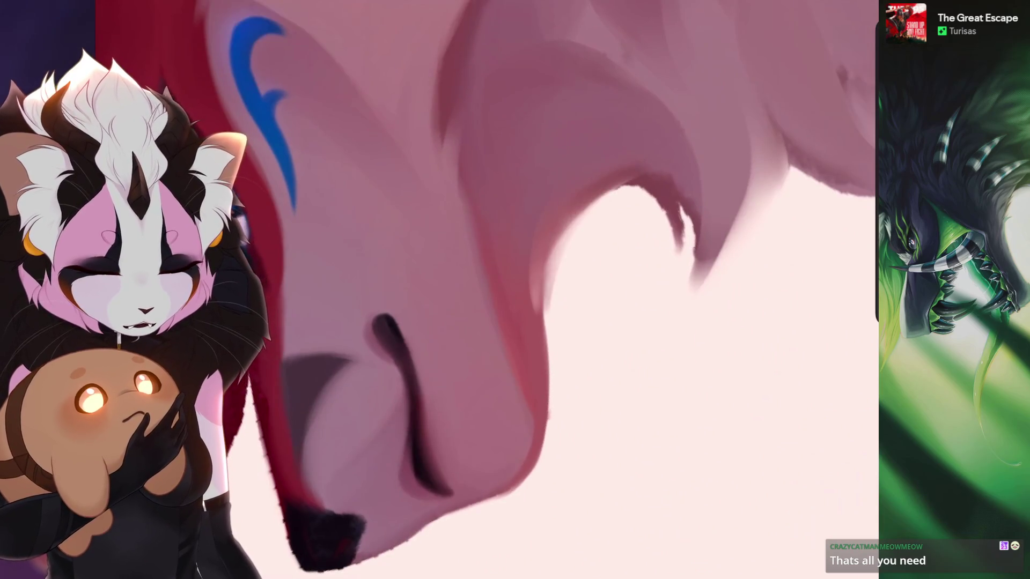
# - Repaint the muzzle edge, redo the notch at the nose edge and lighten the nose edge
pyautogui.hotkey('ctrl', 'z')
pyautogui.moveTo(626, 195); pyautogui.dragTo(552, 306)
pyautogui.scroll(-3, 552, 305)
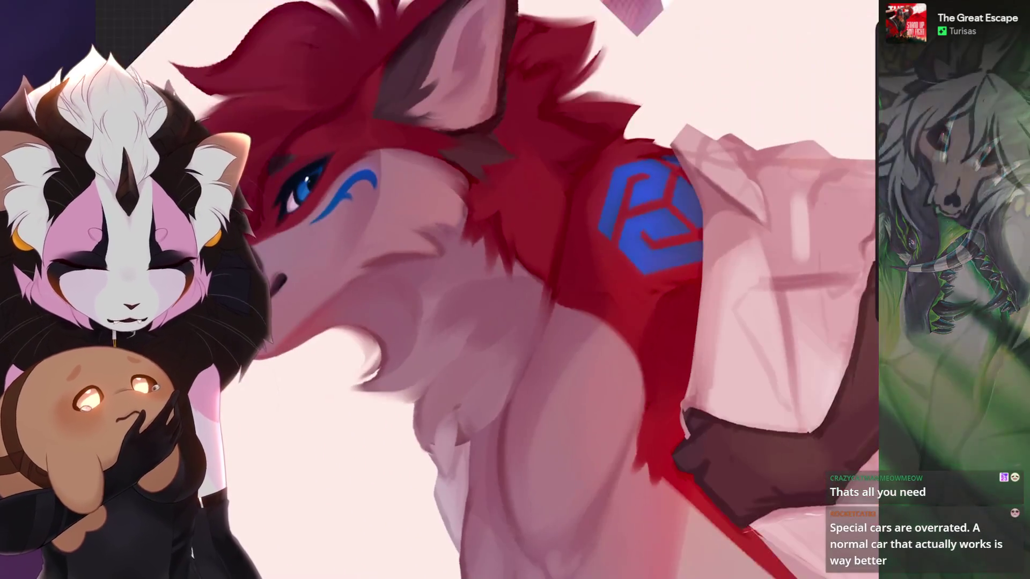
pyautogui.scroll(3, 530, 325)
pyautogui.scroll(2, 530, 325)
pyautogui.hotkey('ctrl', 'z')
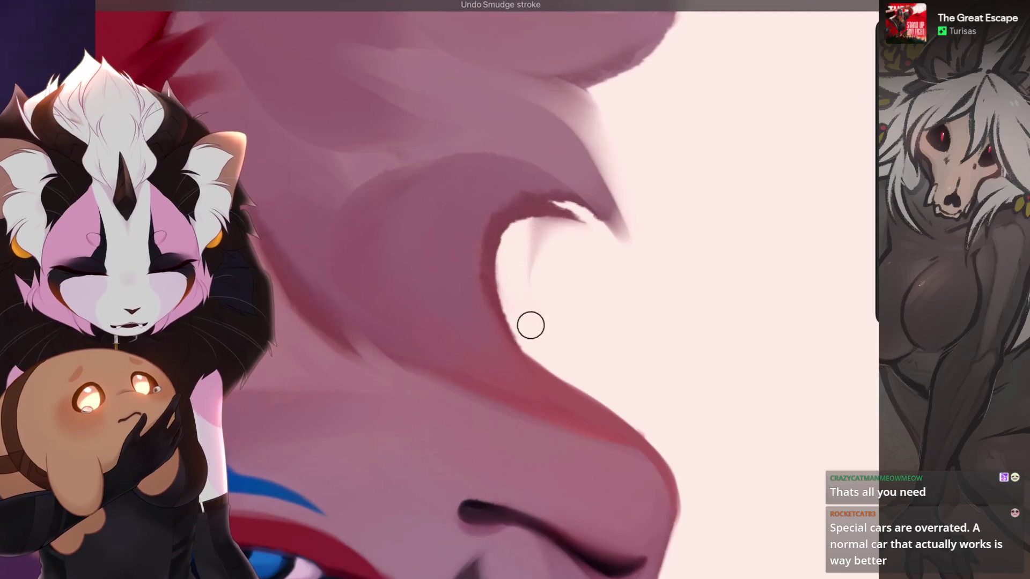
pyautogui.moveTo(531, 325)
pyautogui.mouseDown()
pyautogui.moveTo(514, 236)
pyautogui.moveTo(499, 318)
pyautogui.mouseUp()
pyautogui.scroll(-2, 515, 236)
pyautogui.scroll(2, 519, 268)
pyautogui.scroll(-3, 499, 318)
pyautogui.scroll(-3, 390, 331)
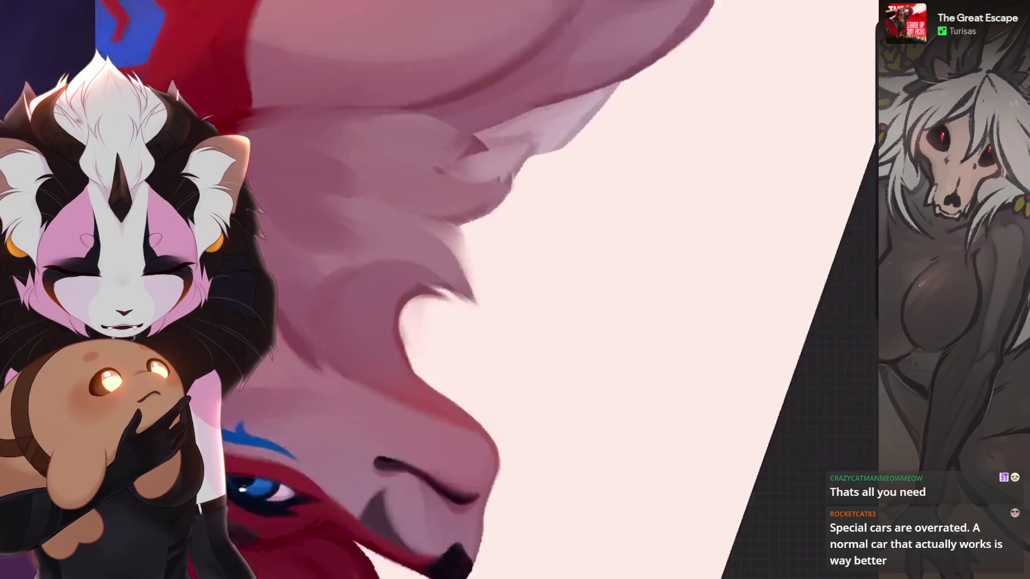
pyautogui.scroll(3, 390, 330)
pyautogui.moveTo(547, 249); pyautogui.dragTo(563, 265)
pyautogui.scroll(-3, 491, 291)
pyautogui.scroll(-3, 438, 289)
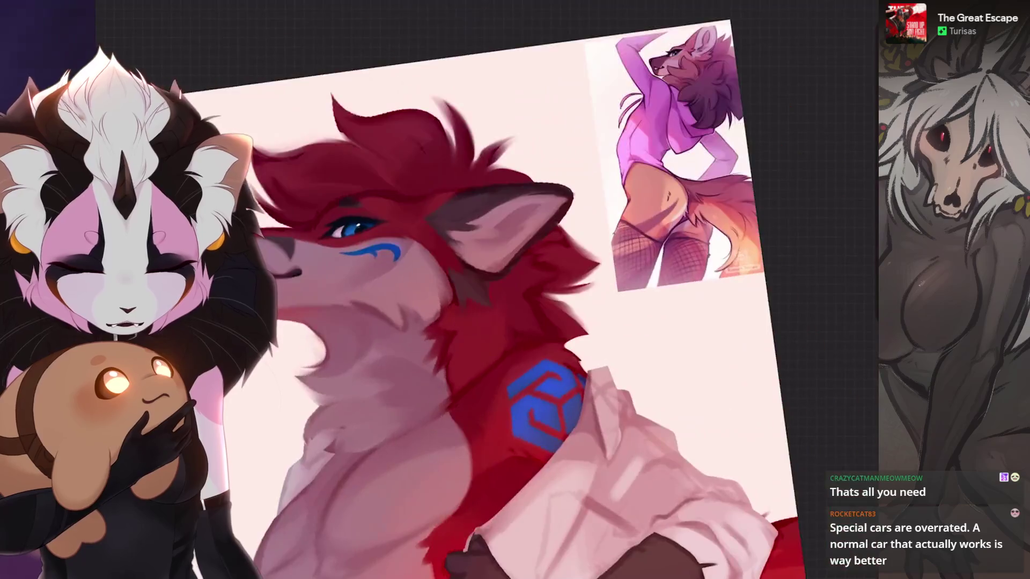
pyautogui.scroll(5, 438, 290)
pyautogui.scroll(-1, 644, 289)
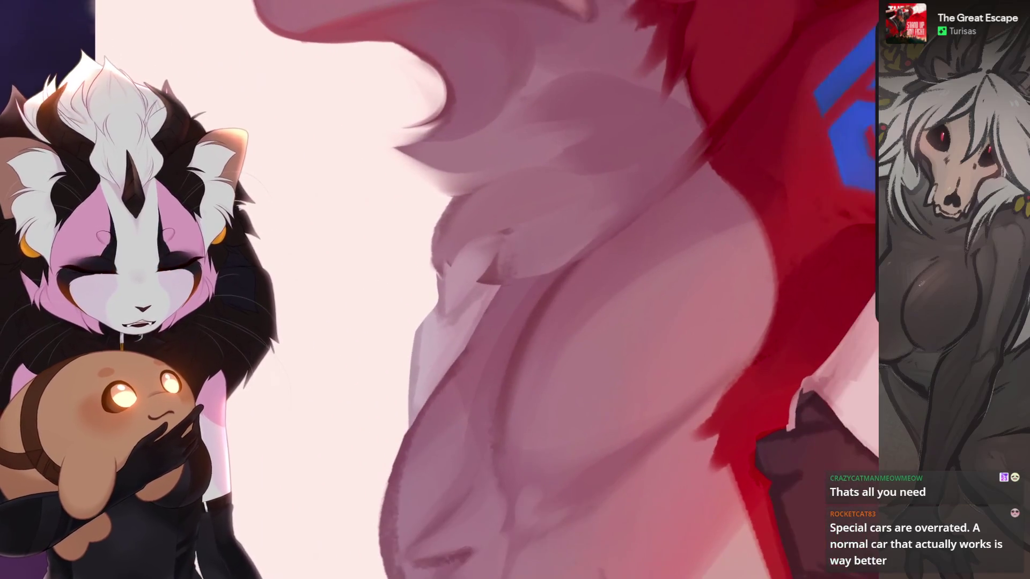
# - With a smaller brush, blend the chest and torso shading, undoing the strokes that fail
pyautogui.press('[')
pyautogui.press('[')
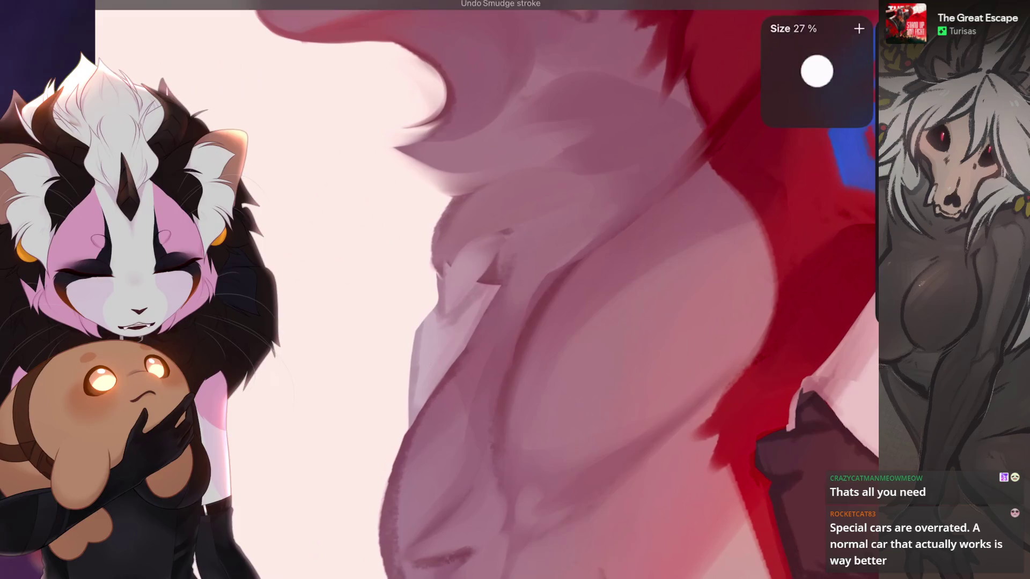
pyautogui.moveTo(507, 328)
pyautogui.mouseDown()
pyautogui.moveTo(509, 282)
pyautogui.moveTo(499, 322)
pyautogui.mouseUp()
pyautogui.moveTo(563, 274); pyautogui.dragTo(507, 354)
pyautogui.scroll(1, 644, 290)
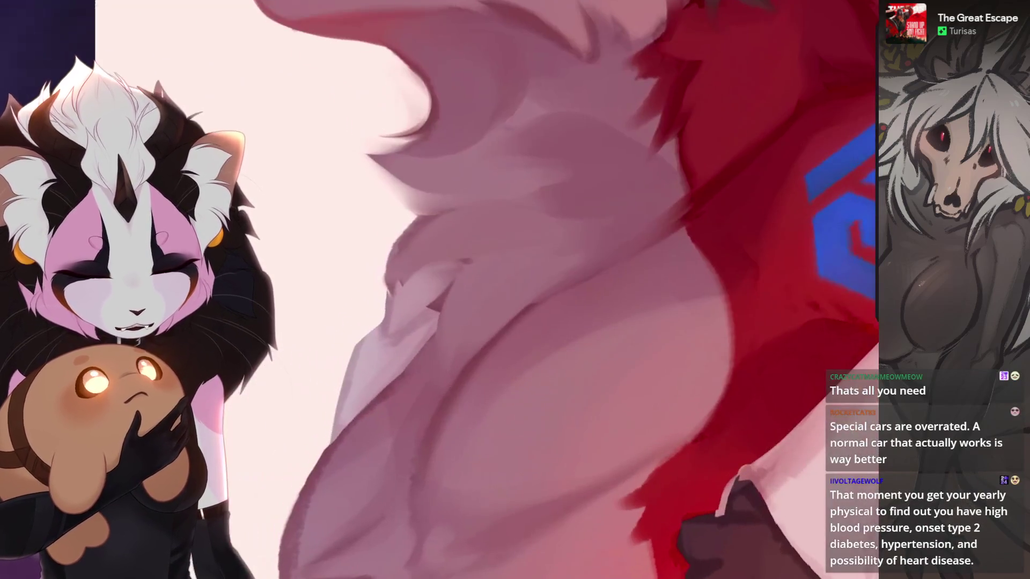
pyautogui.scroll(-2, 556, 290)
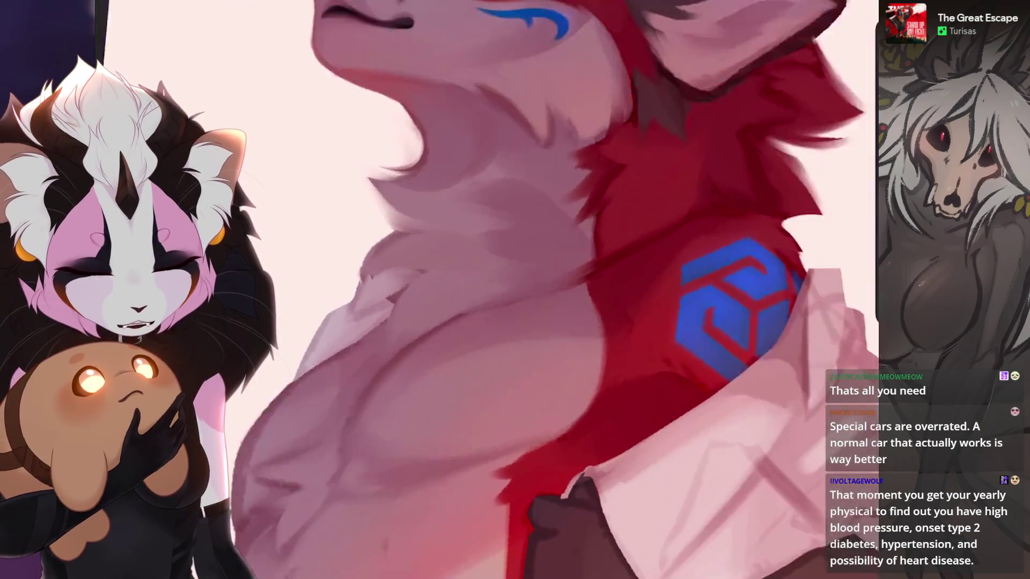
pyautogui.scroll(2, 555, 290)
pyautogui.scroll(-2, 555, 290)
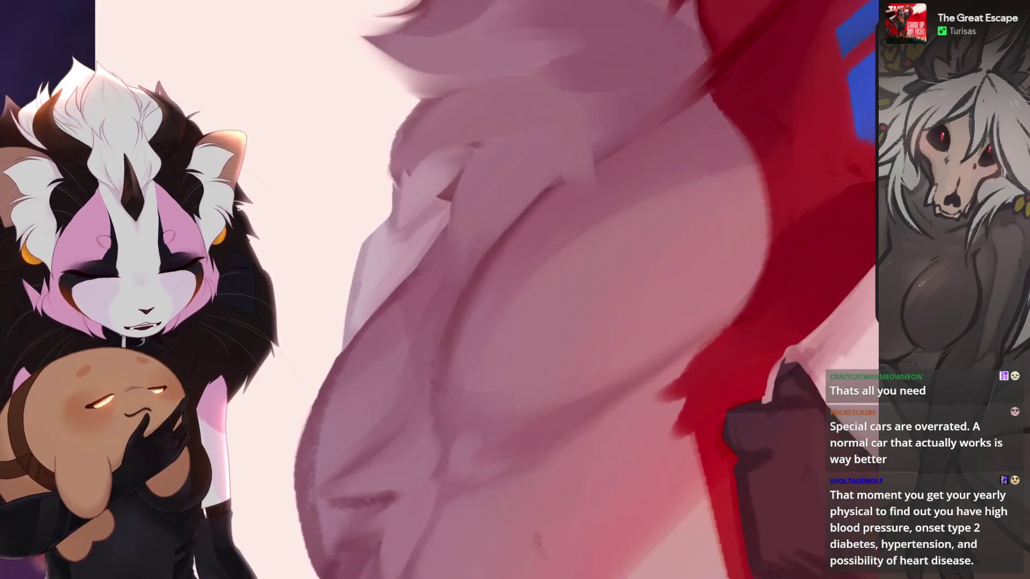
pyautogui.hotkey('ctrl', 'z')
pyautogui.scroll(-2, 555, 291)
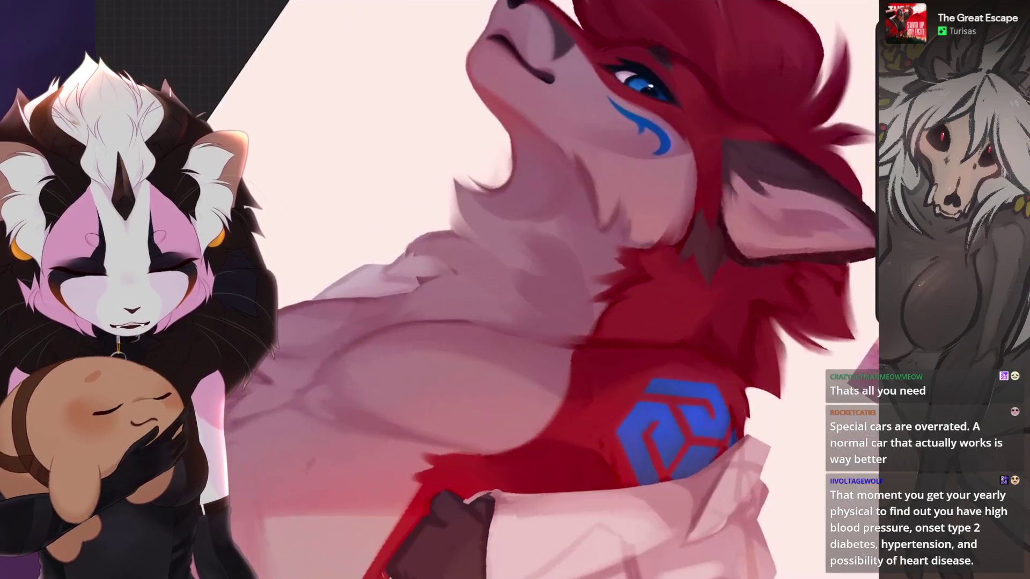
pyautogui.scroll(2, 555, 290)
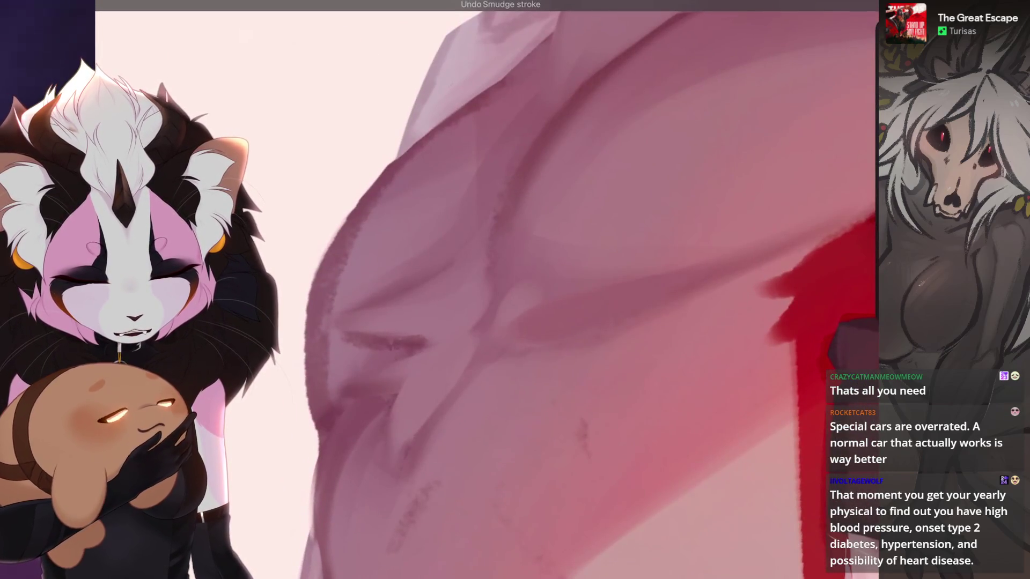
pyautogui.hotkey('ctrl', 'z')
pyautogui.scroll(-2, 555, 290)
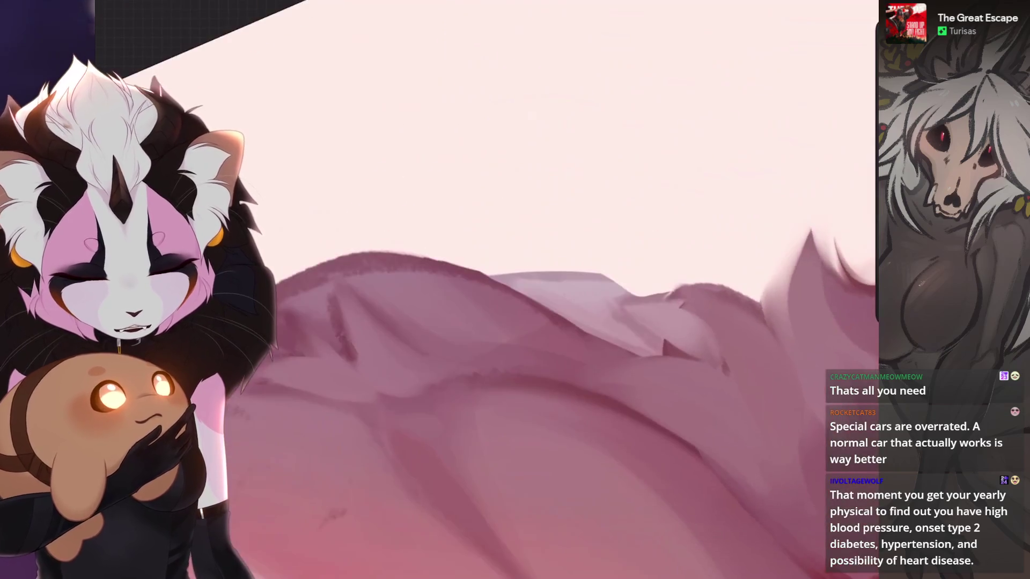
pyautogui.hotkey('ctrl', 'z')
pyautogui.scroll(-2, 555, 290)
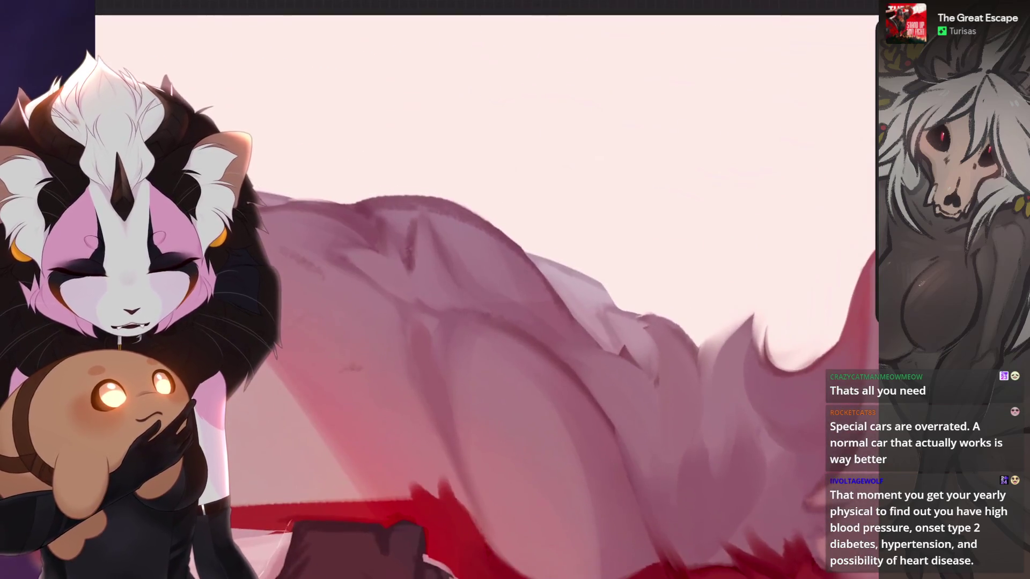
pyautogui.hotkey('ctrl', 'z')
pyautogui.scroll(-2, 556, 290)
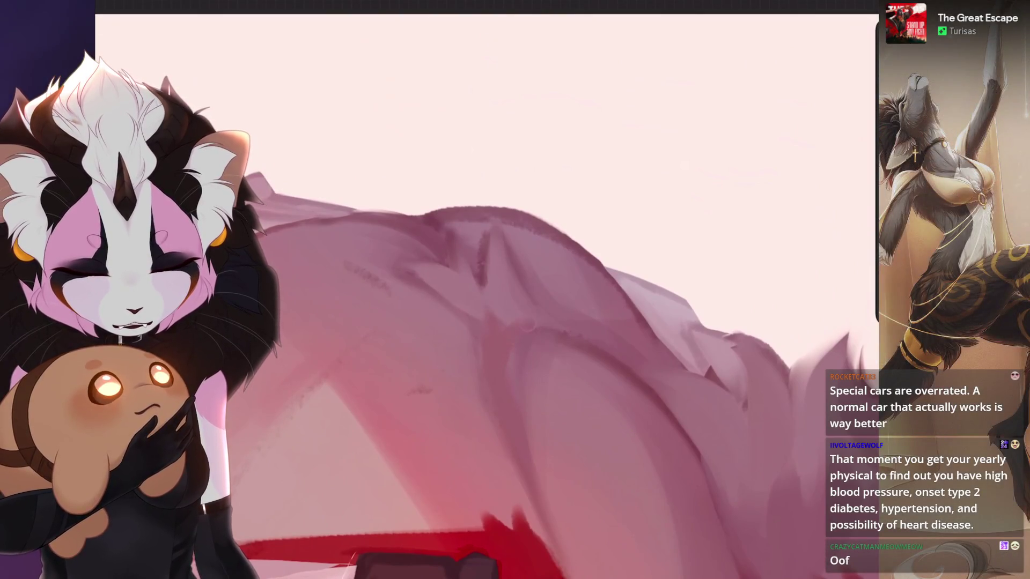
pyautogui.hotkey('ctrl', 'z')
pyautogui.scroll(-2, 555, 290)
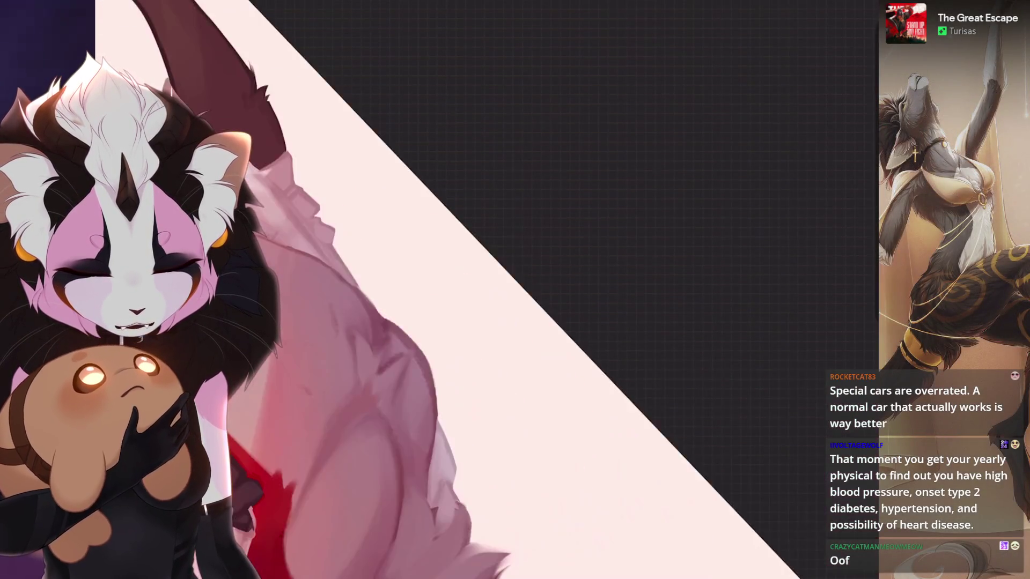
pyautogui.scroll(3, 515, 289)
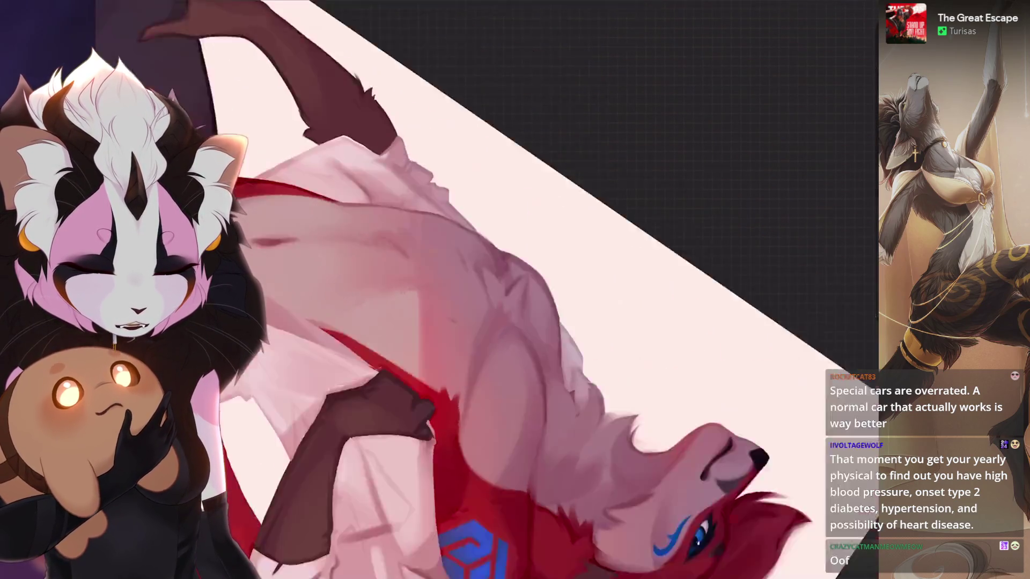
pyautogui.scroll(3, 515, 290)
pyautogui.scroll(2, 515, 290)
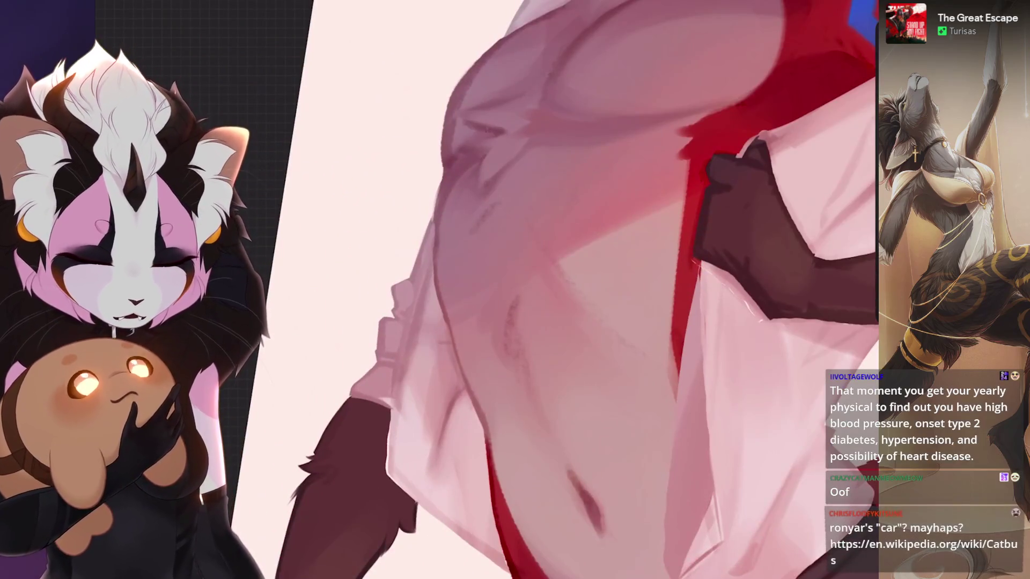
pyautogui.scroll(-1, 515, 290)
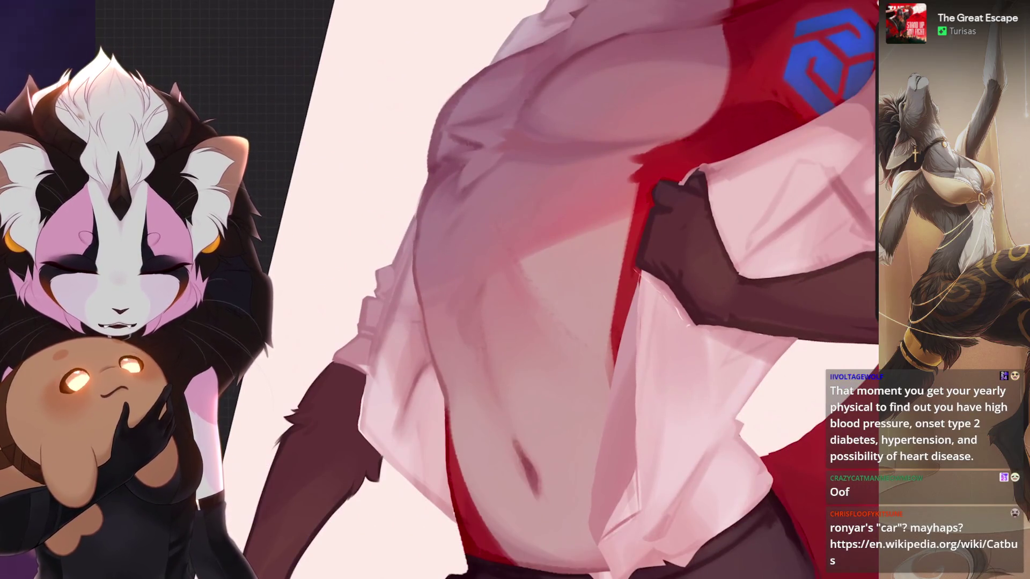
pyautogui.scroll(-3, 515, 290)
pyautogui.scroll(4, 514, 290)
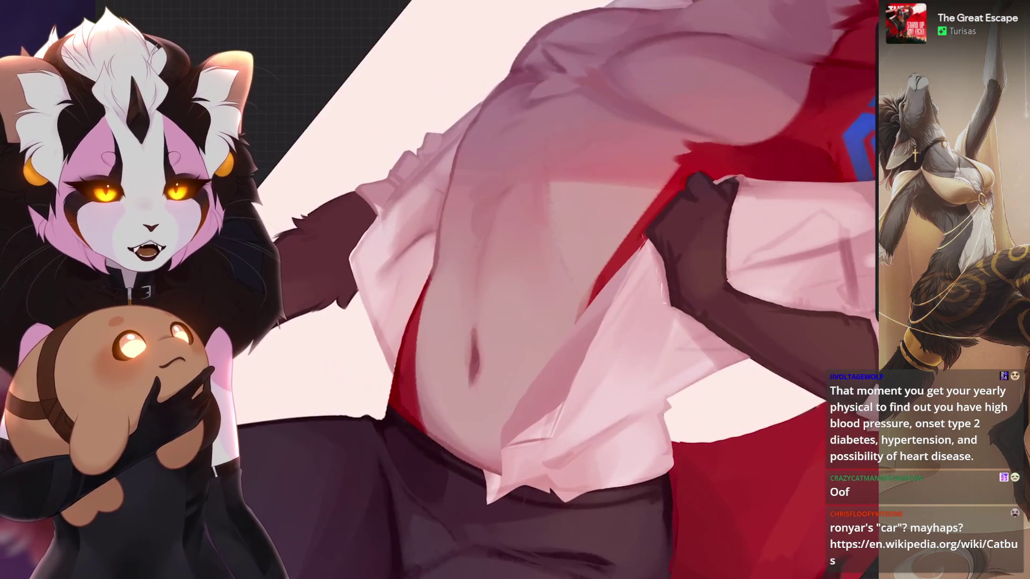
pyautogui.scroll(1, 515, 290)
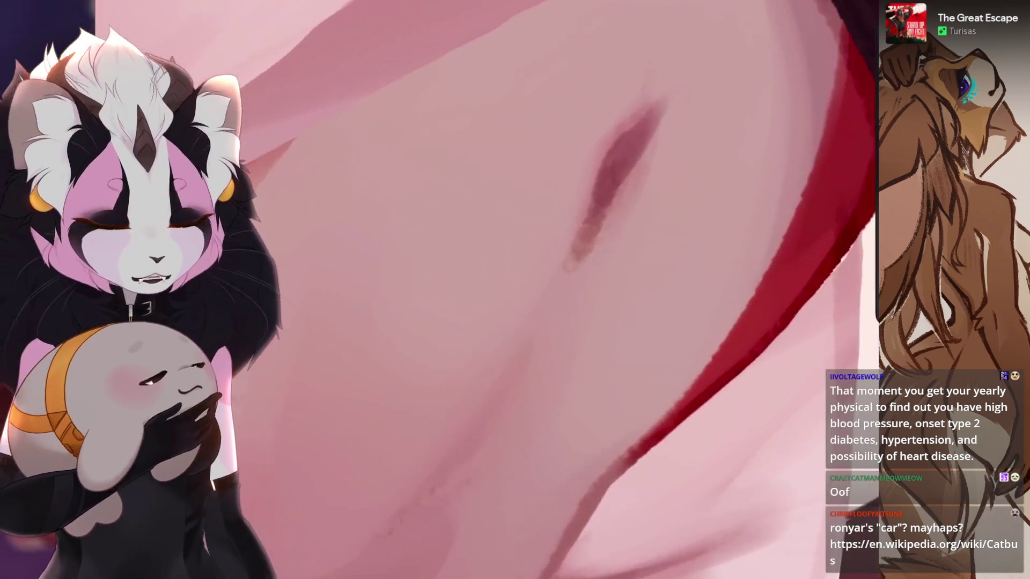
# - Undo smudges beside the belly and a trial darker red edge along the shirt opening
pyautogui.hotkey('ctrl', 'z')
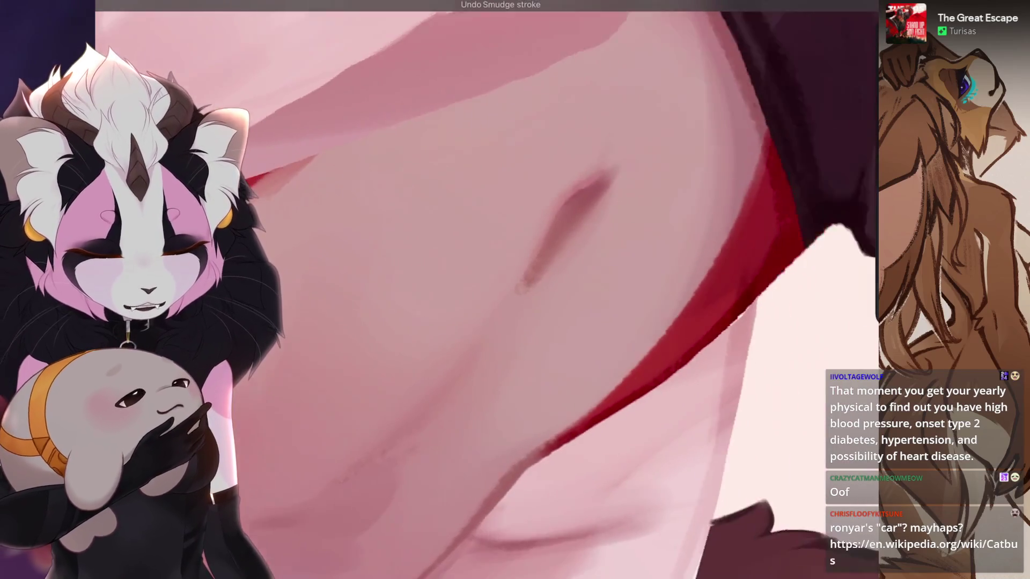
pyautogui.scroll(-3, 616, 197)
pyautogui.hotkey('ctrl', 'z')
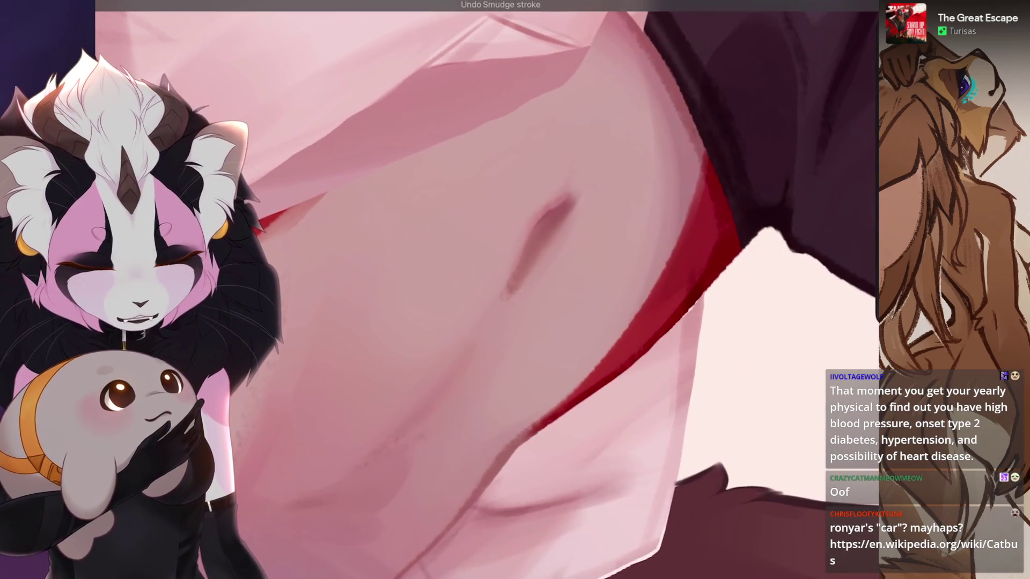
pyautogui.scroll(3, 573, 322)
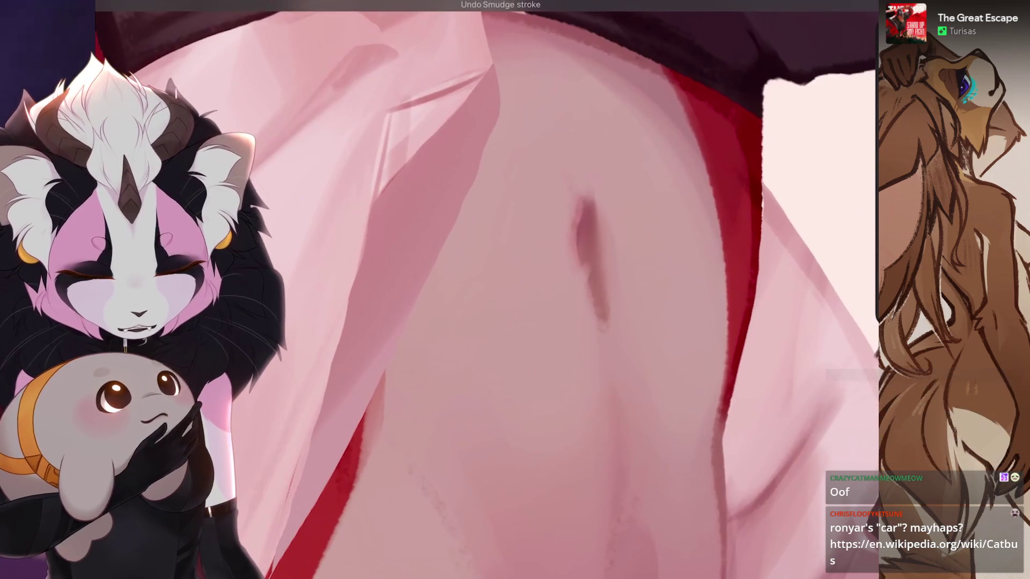
pyautogui.scroll(-3, 572, 323)
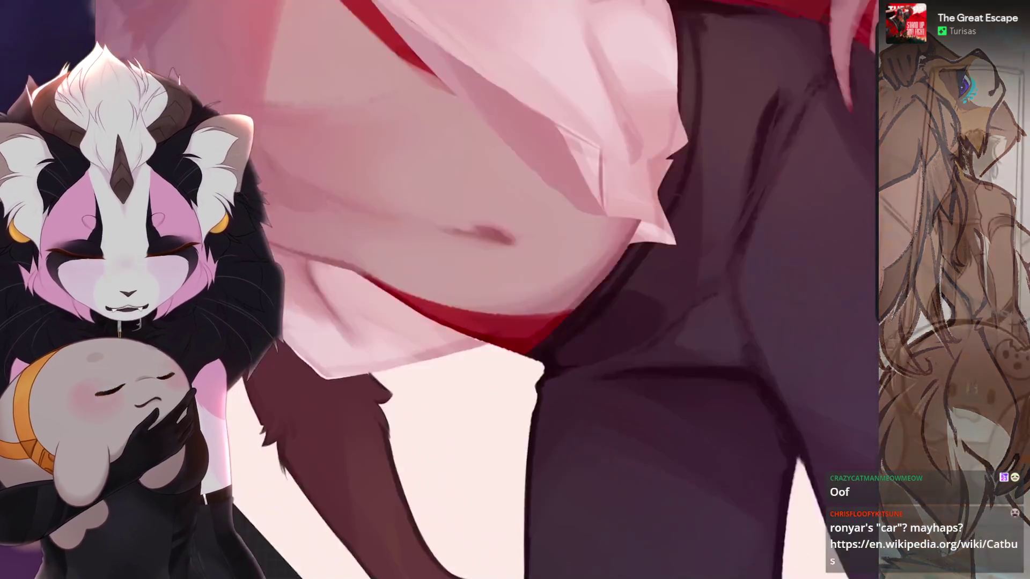
pyautogui.scroll(-3, 567, 290)
pyautogui.scroll(3, 567, 290)
pyautogui.scroll(2, 439, 289)
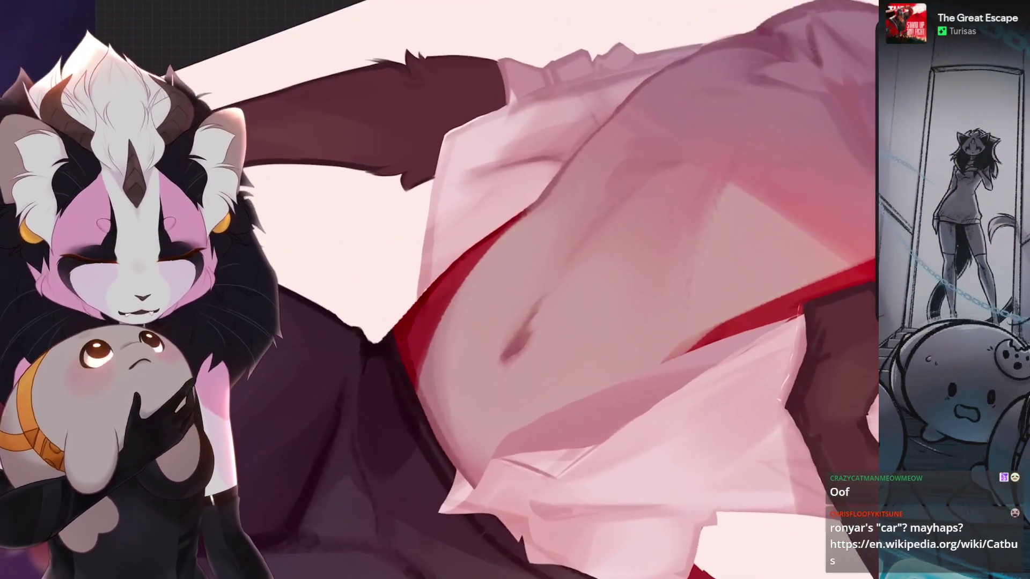
pyautogui.scroll(2, 504, 290)
pyautogui.hotkey('ctrl', 'z')
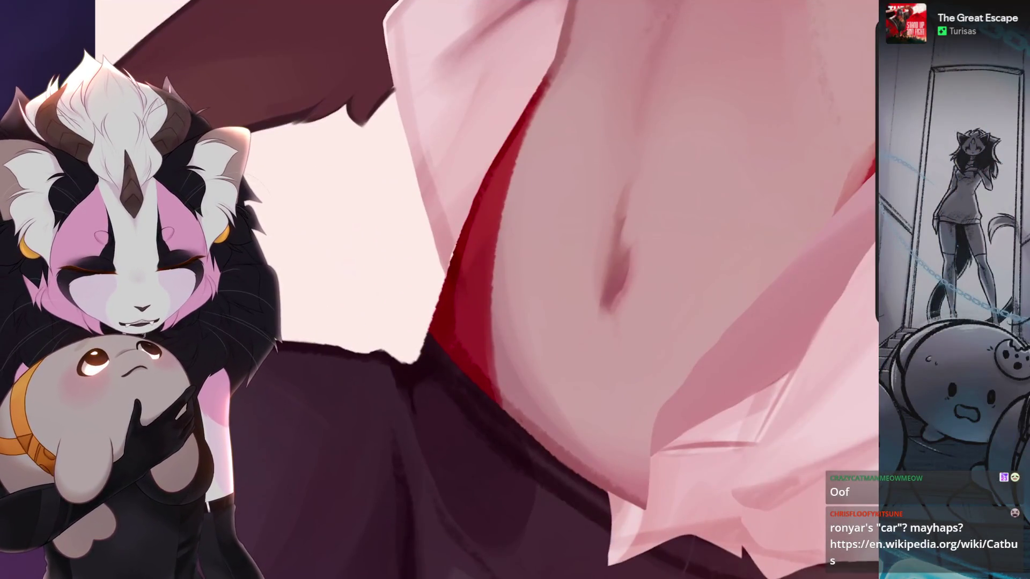
pyautogui.scroll(-2, 505, 290)
pyautogui.scroll(2, 515, 290)
pyautogui.scroll(2, 516, 290)
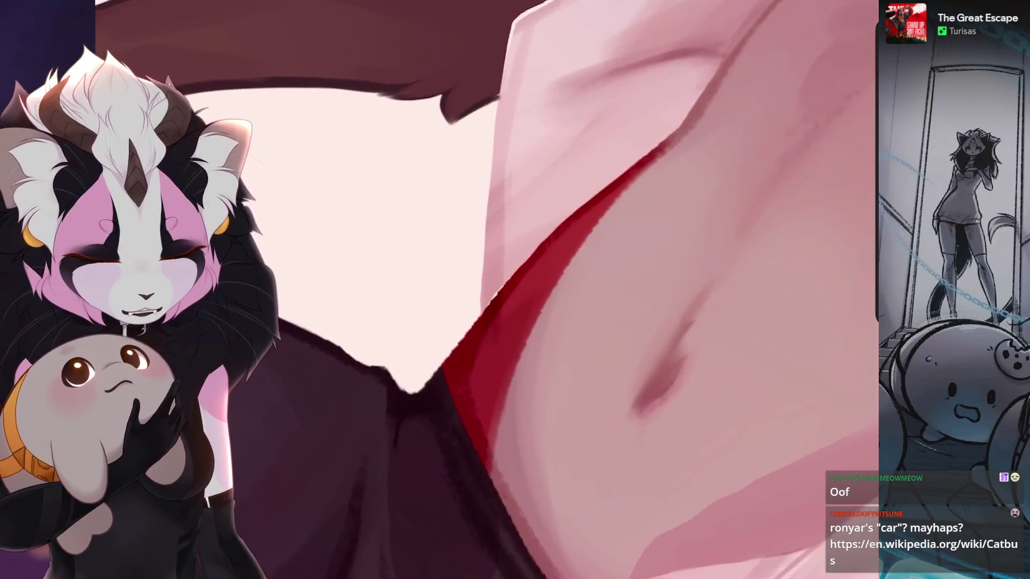
pyautogui.hotkey('ctrl', 'z')
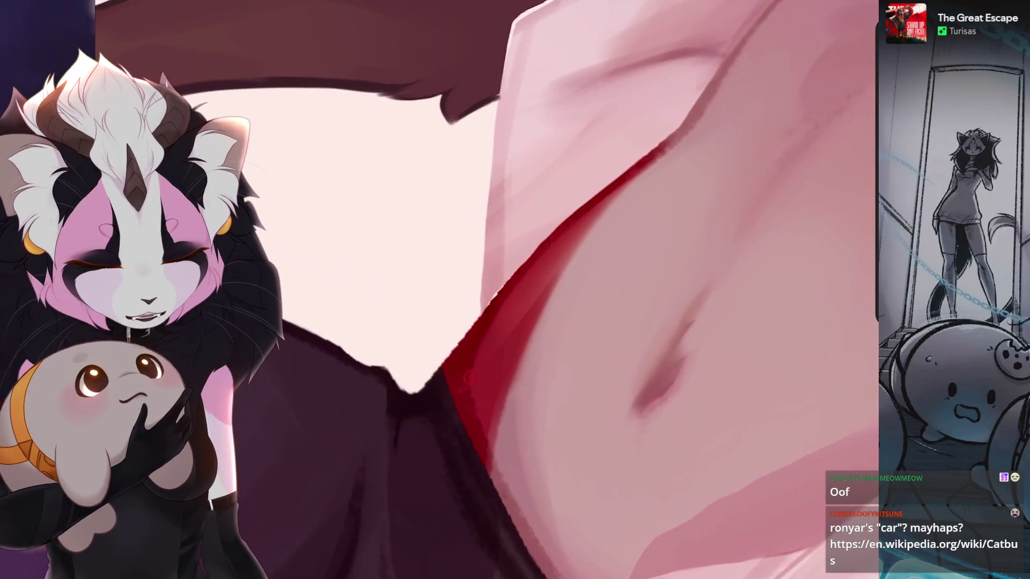
pyautogui.moveTo(539, 256); pyautogui.dragTo(489, 353)
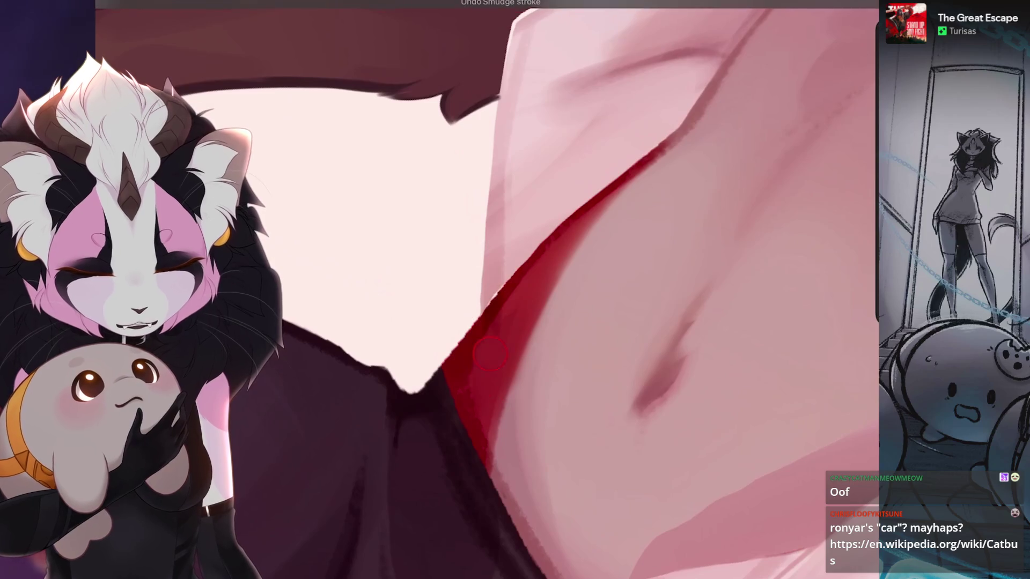
pyautogui.hotkey('ctrl', 'z')
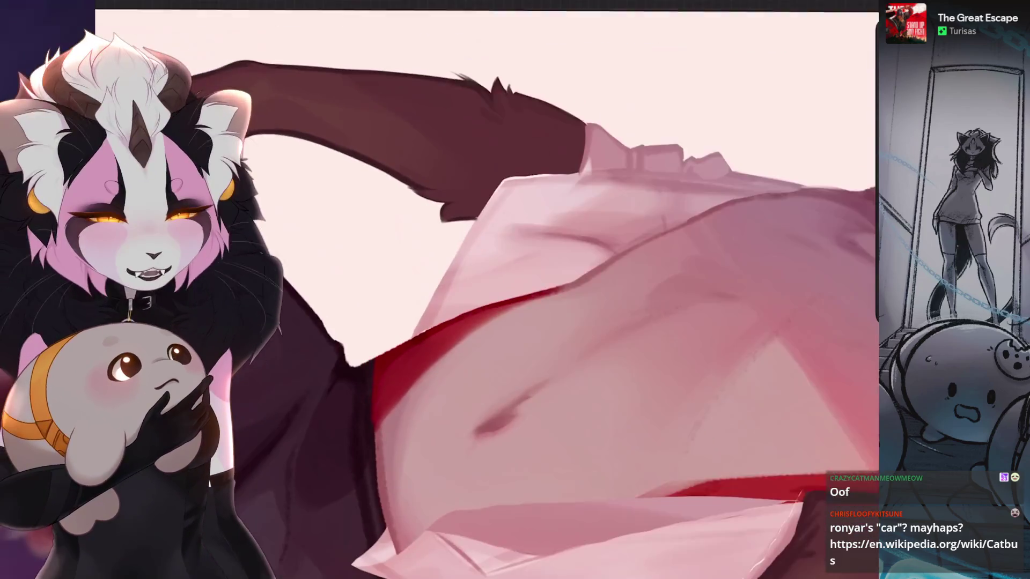
# - Frame the shirt hem and dark trouser folds, undoing one smudge stroke there
pyautogui.moveTo(470, 366)
pyautogui.mouseDown()
pyautogui.moveTo(515, 274)
pyautogui.moveTo(482, 242)
pyautogui.moveTo(515, 289)
pyautogui.mouseUp()
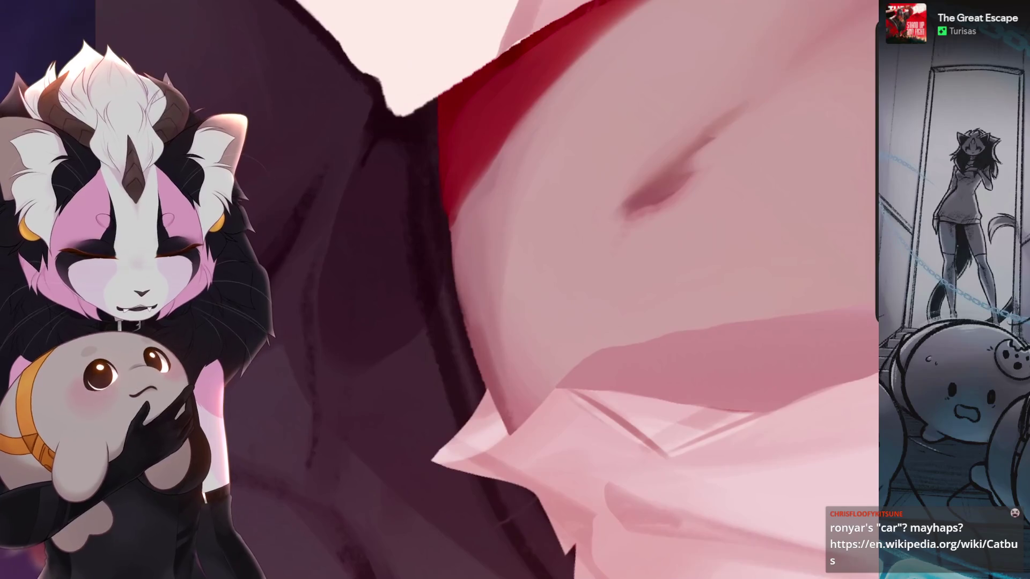
pyautogui.moveTo(467, 325)
pyautogui.mouseDown()
pyautogui.moveTo(554, 231)
pyautogui.moveTo(499, 290)
pyautogui.moveTo(563, 242)
pyautogui.mouseUp()
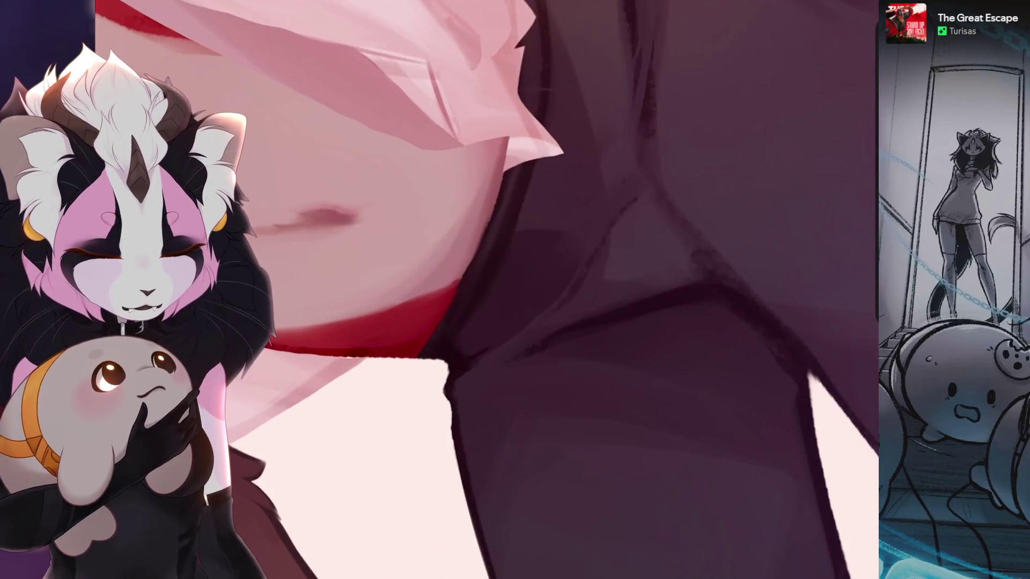
pyautogui.moveTo(616, 176); pyautogui.dragTo(555, 241)
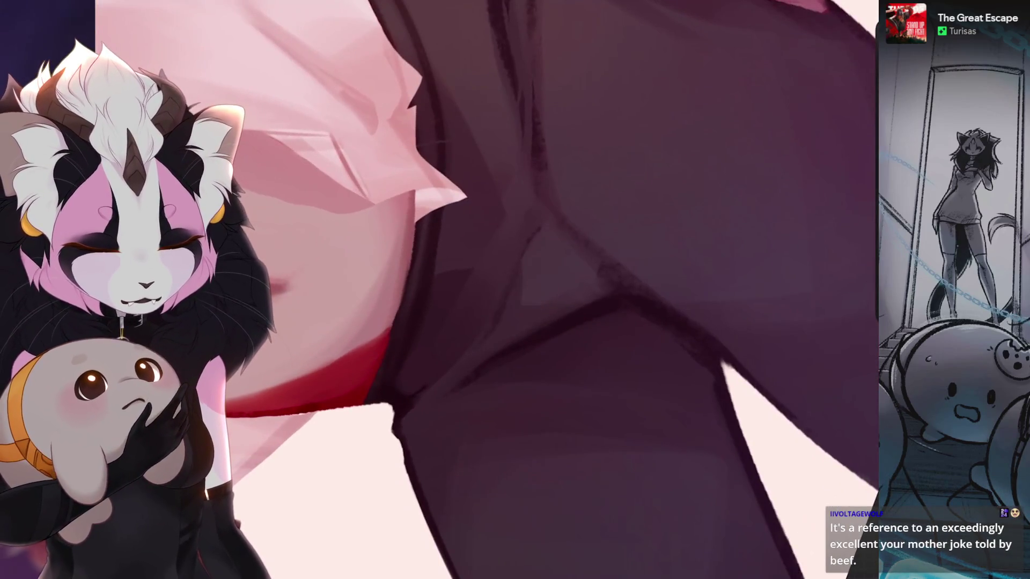
pyautogui.hotkey('ctrl', 'z')
pyautogui.moveTo(581, 281)
pyautogui.mouseDown()
pyautogui.moveTo(563, 265)
pyautogui.moveTo(564, 242)
pyautogui.moveTo(548, 274)
pyautogui.moveTo(563, 241)
pyautogui.moveTo(555, 250)
pyautogui.mouseUp()
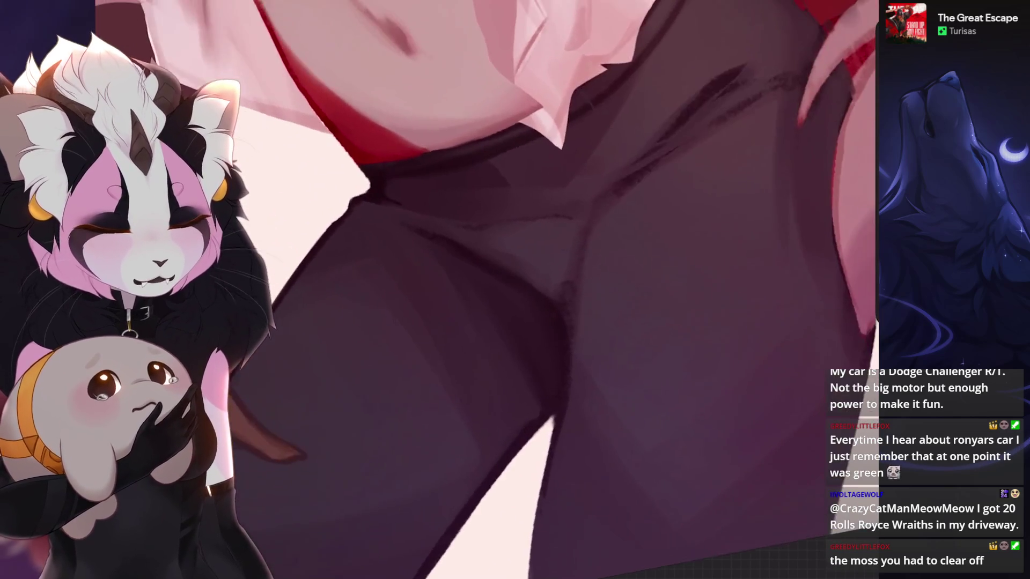
# - Smudge the trouser thighs and inner-leg folds smooth, undoing each stroke that smears badly
pyautogui.hotkey('ctrl', 'z')
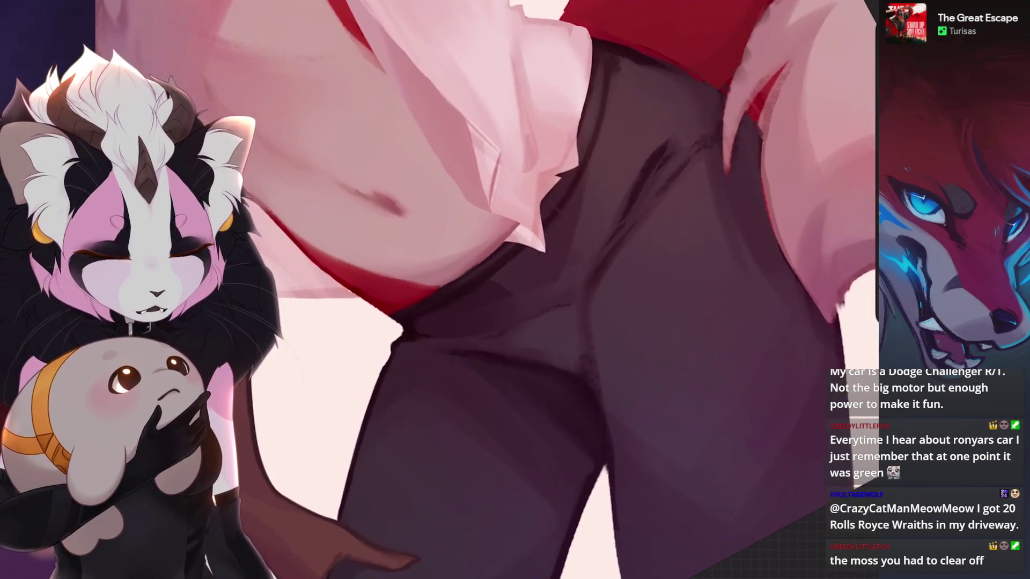
pyautogui.hotkey('ctrl', 'z')
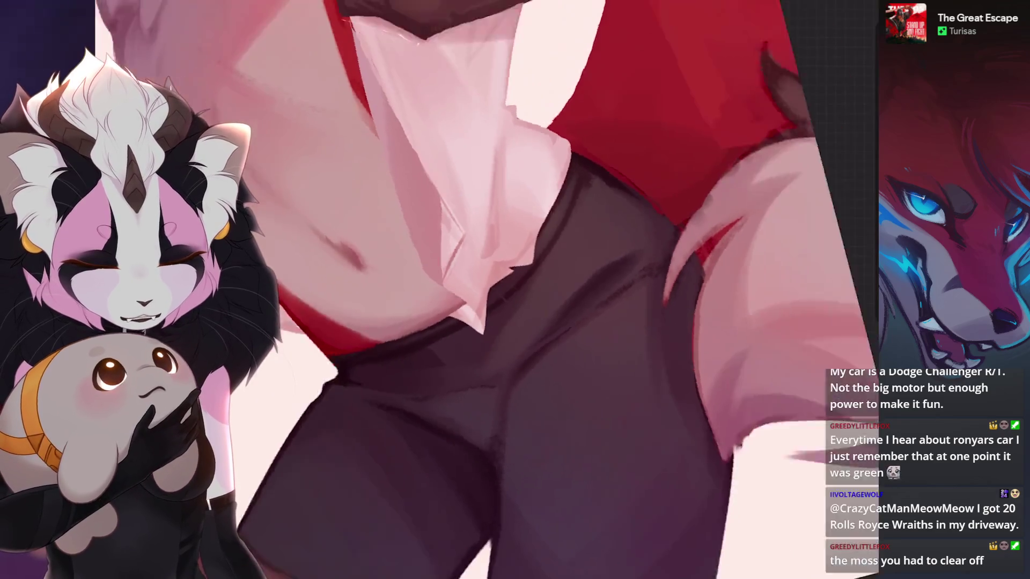
pyautogui.hotkey('ctrl', 'z')
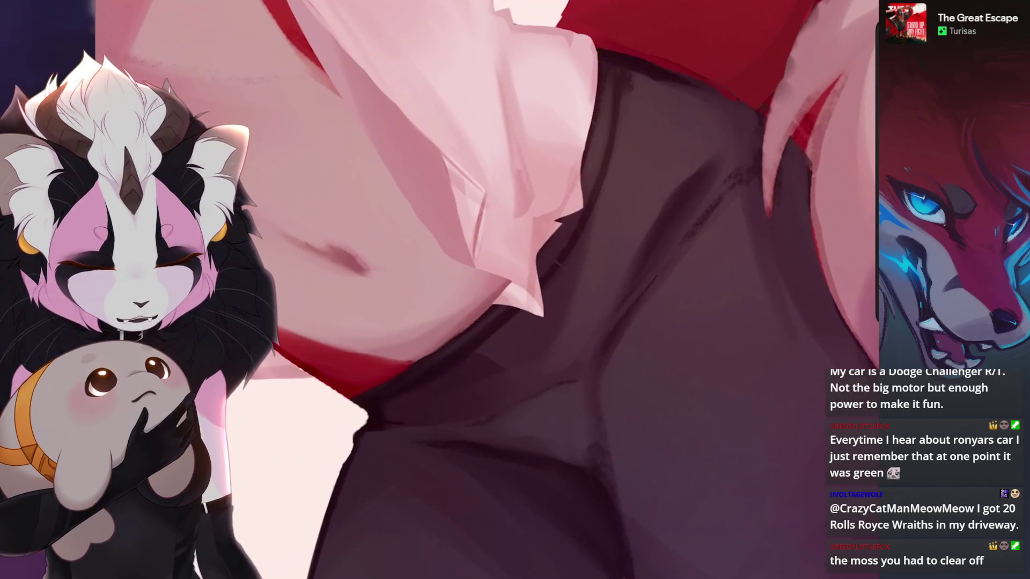
pyautogui.scroll(-3, 483, 289)
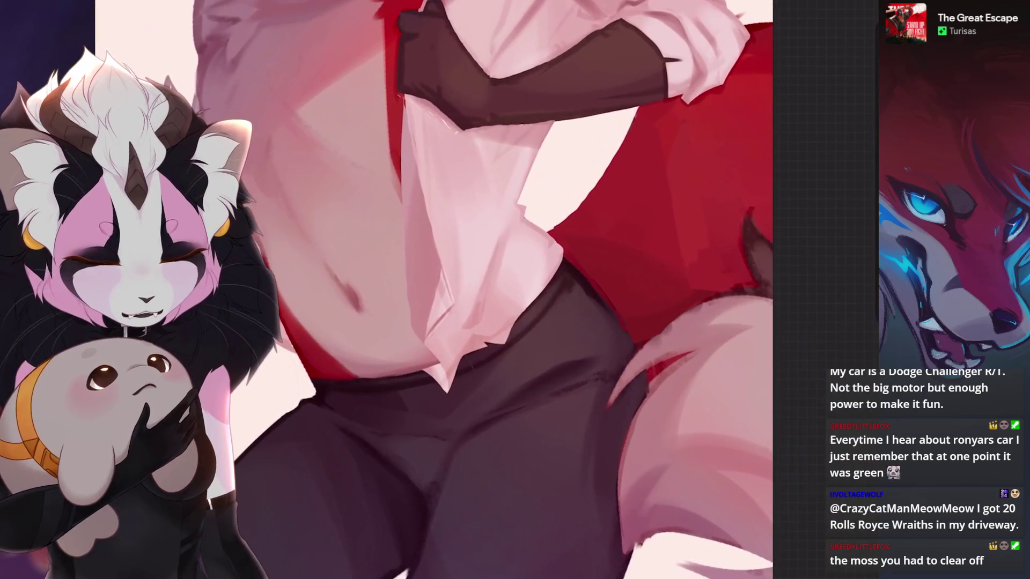
pyautogui.scroll(3, 484, 290)
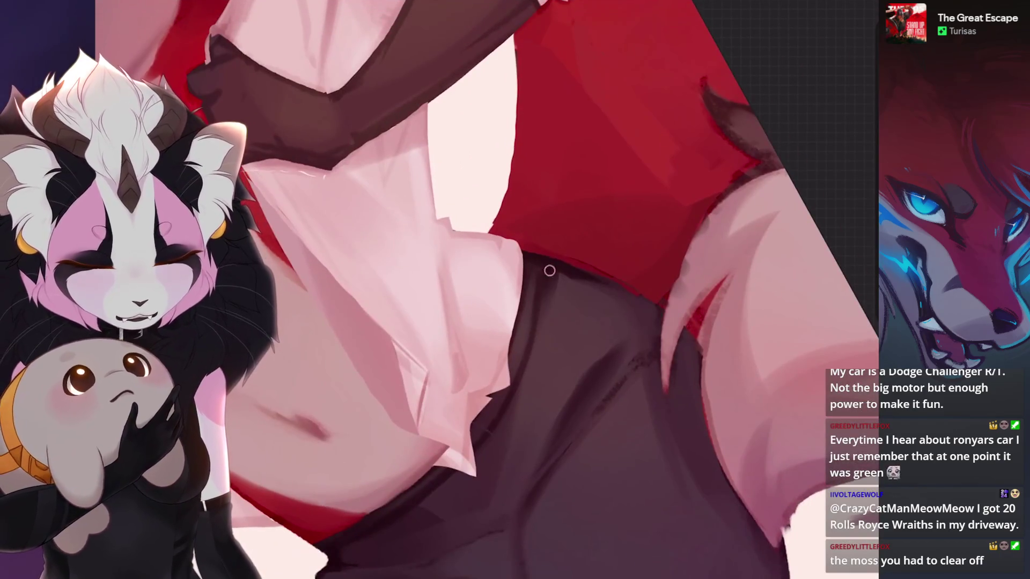
pyautogui.scroll(2, 483, 290)
pyautogui.scroll(3, 482, 290)
pyautogui.scroll(-1, 484, 290)
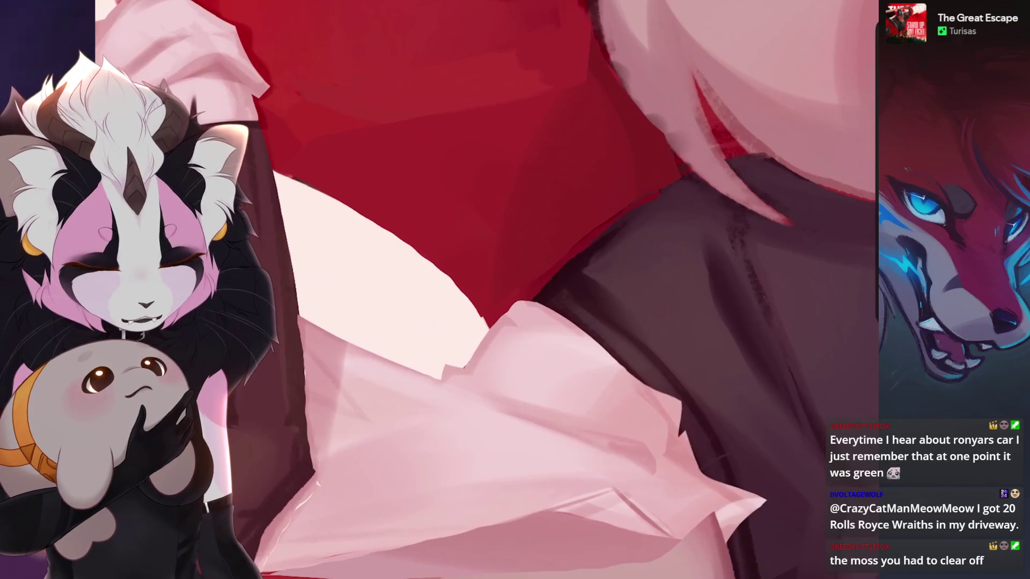
pyautogui.scroll(-2, 483, 290)
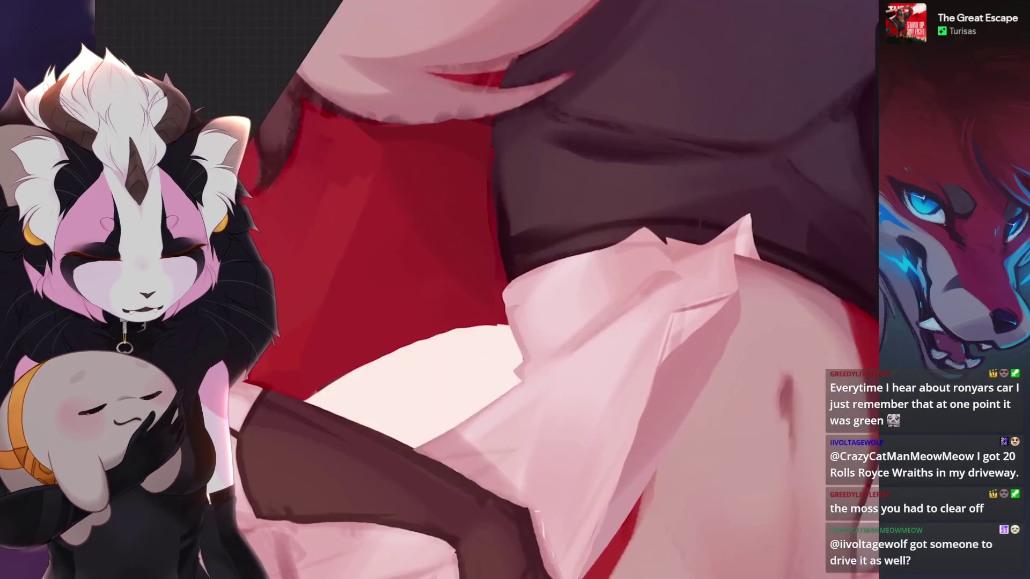
pyautogui.scroll(-2, 483, 290)
pyautogui.hotkey('ctrl', 'z')
pyautogui.scroll(-2, 487, 299)
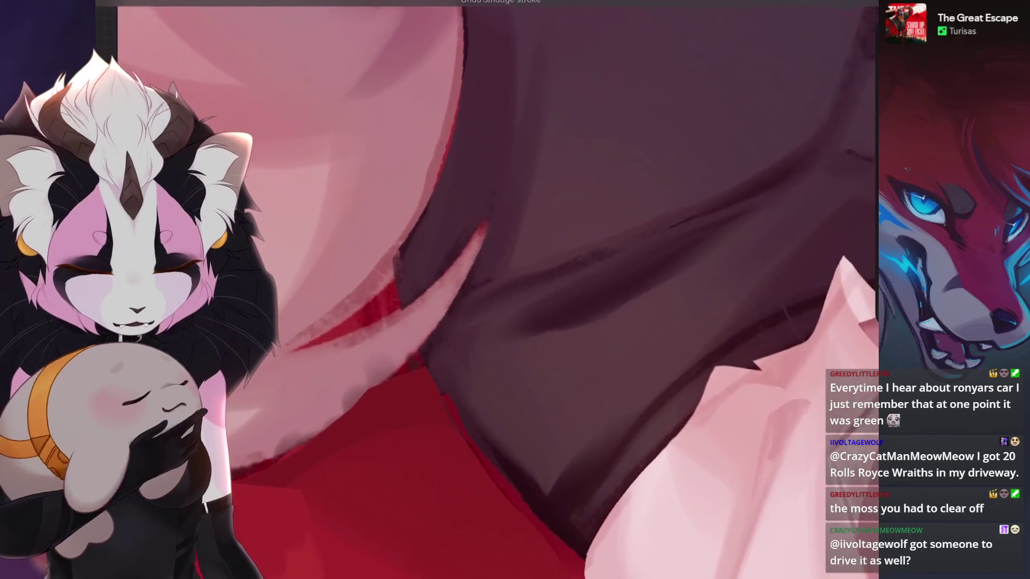
pyautogui.hotkey('ctrl', 'z')
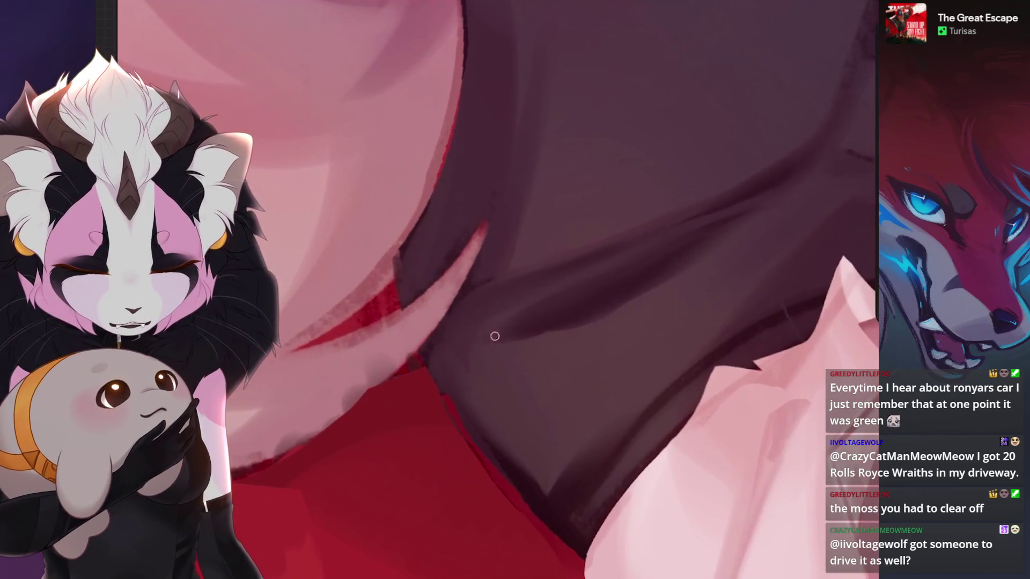
pyautogui.scroll(-2, 495, 335)
pyautogui.scroll(3, 483, 289)
pyautogui.scroll(-1, 483, 290)
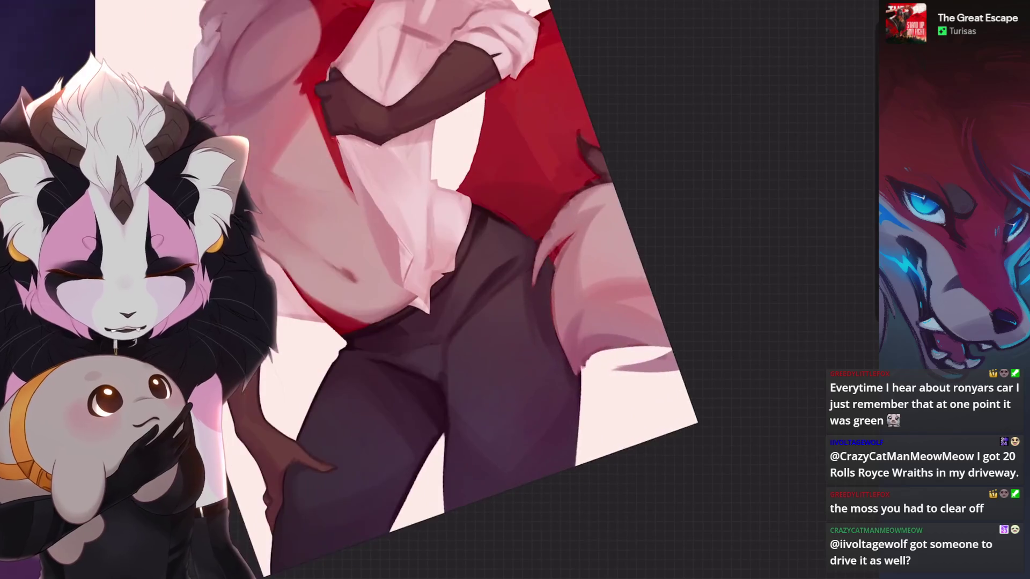
pyautogui.scroll(-1, 484, 290)
pyautogui.scroll(2, 483, 290)
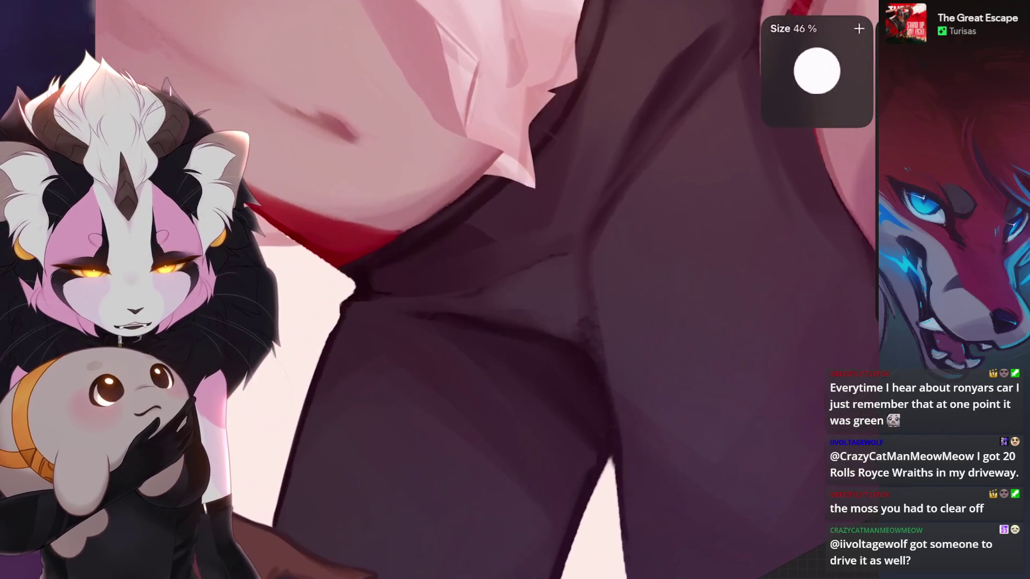
pyautogui.scroll(-1, 483, 290)
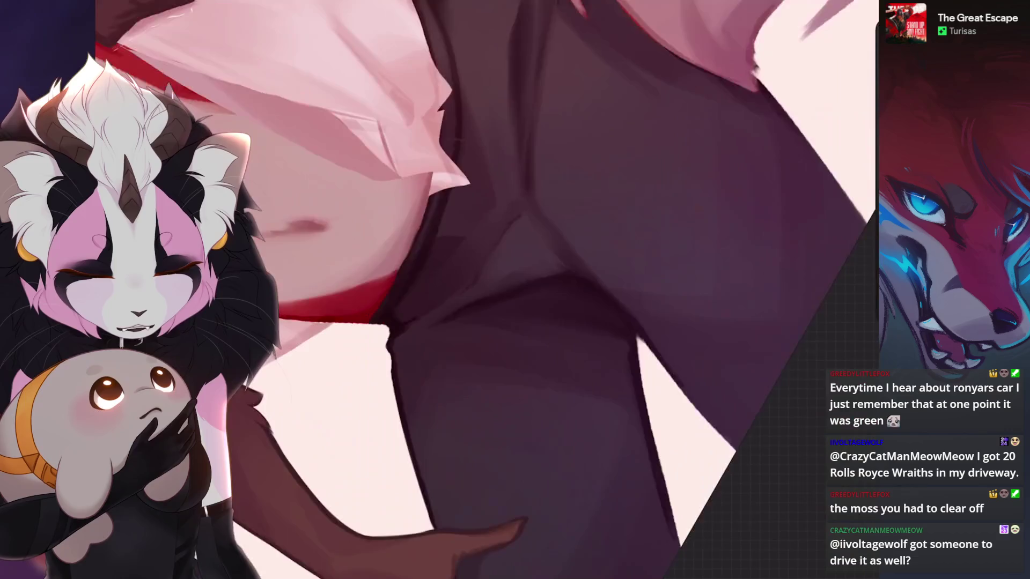
pyautogui.scroll(-1, 526, 360)
pyautogui.scroll(-1, 526, 358)
pyautogui.hotkey('ctrl', 'z')
pyautogui.scroll(-1, 483, 290)
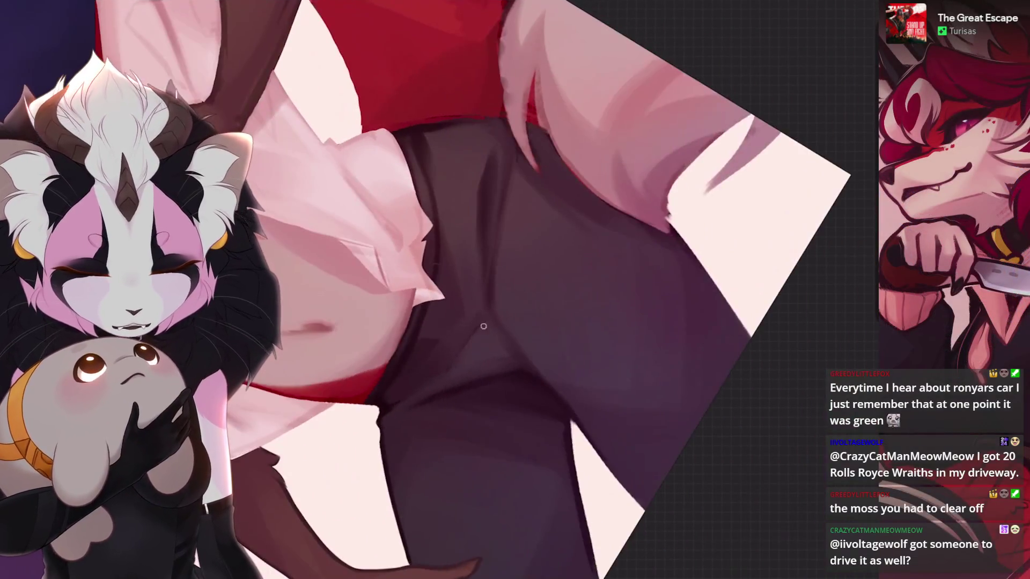
pyautogui.scroll(1, 483, 290)
pyautogui.scroll(1, 482, 290)
pyautogui.scroll(-1, 498, 343)
pyautogui.scroll(-1, 499, 342)
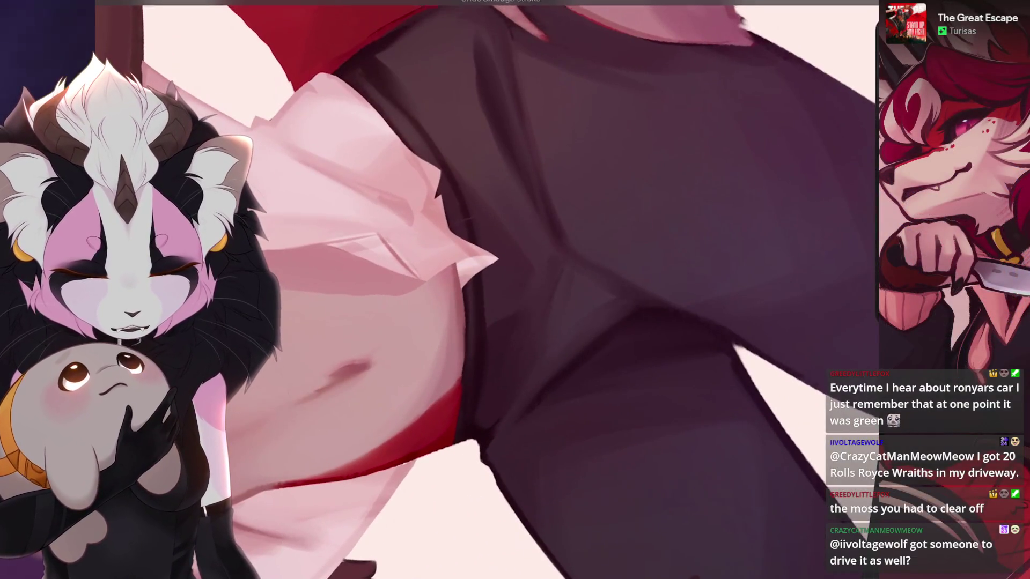
pyautogui.scroll(-1, 499, 343)
pyautogui.scroll(-2, 482, 289)
pyautogui.scroll(2, 483, 290)
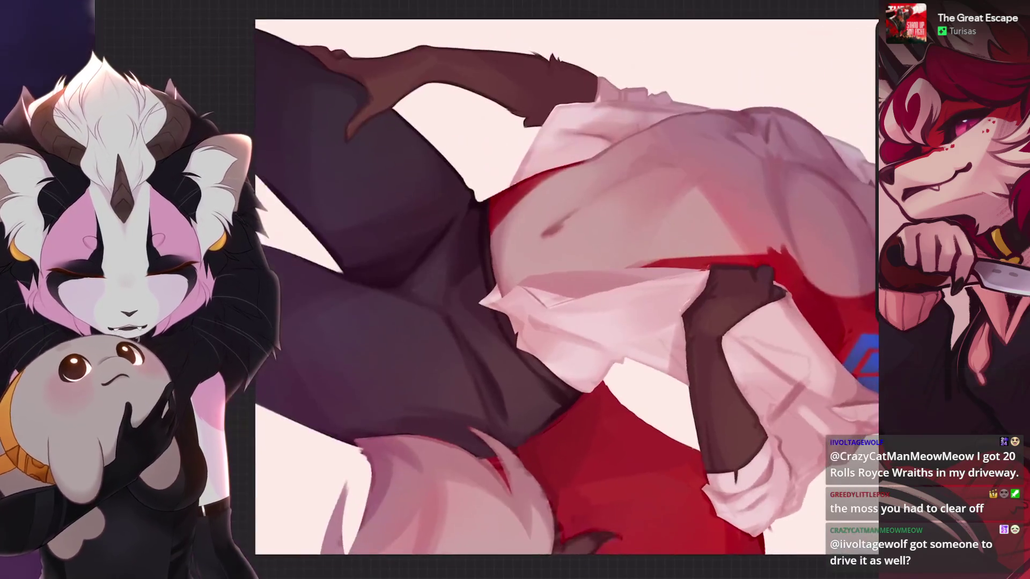
pyautogui.scroll(-1, 459, 243)
pyautogui.scroll(1, 459, 243)
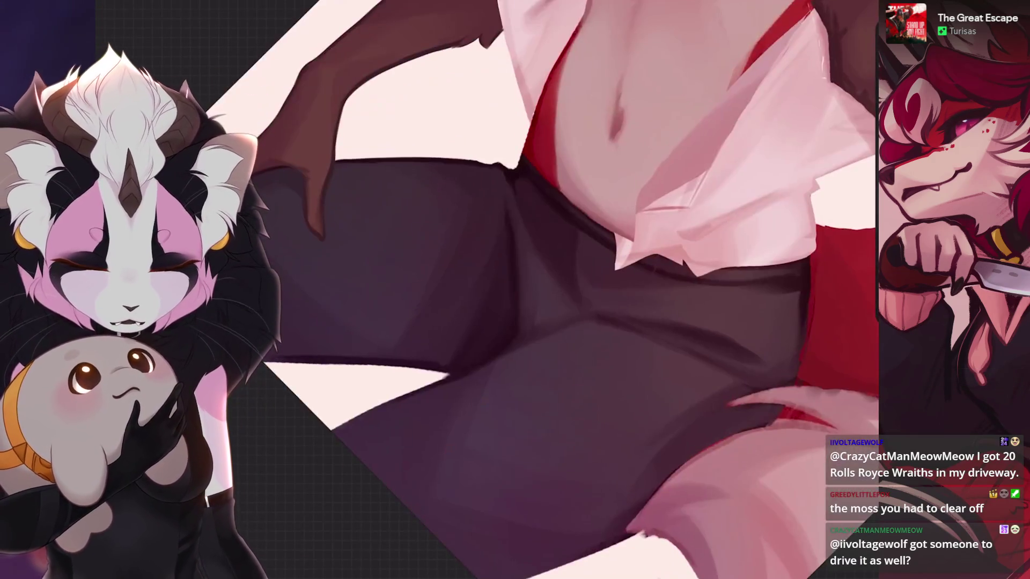
pyautogui.scroll(1, 460, 243)
pyautogui.scroll(-1, 459, 243)
pyautogui.scroll(1, 482, 289)
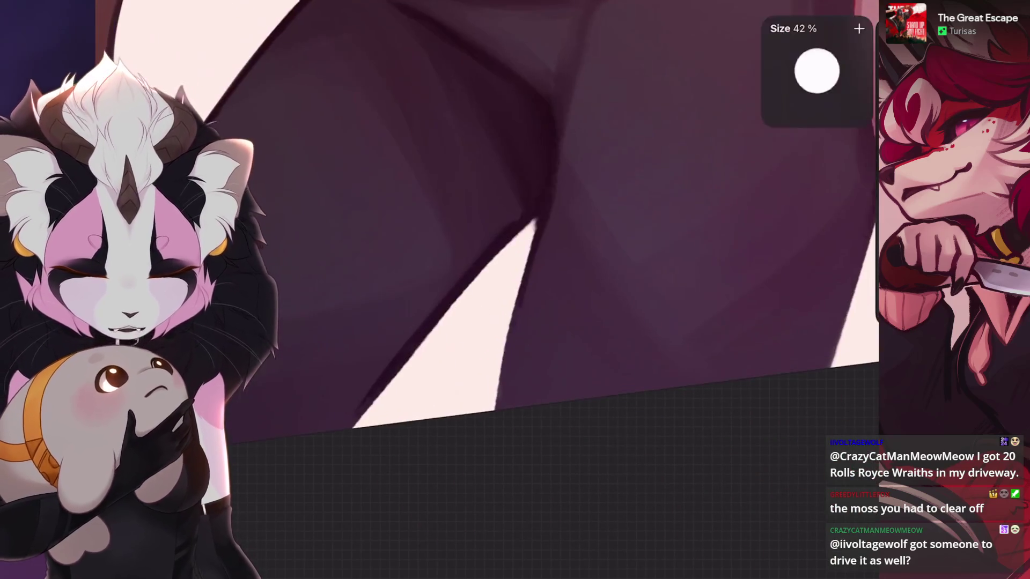
pyautogui.scroll(-1, 483, 290)
pyautogui.hotkey('ctrl', 'z')
pyautogui.scroll(-1, 482, 290)
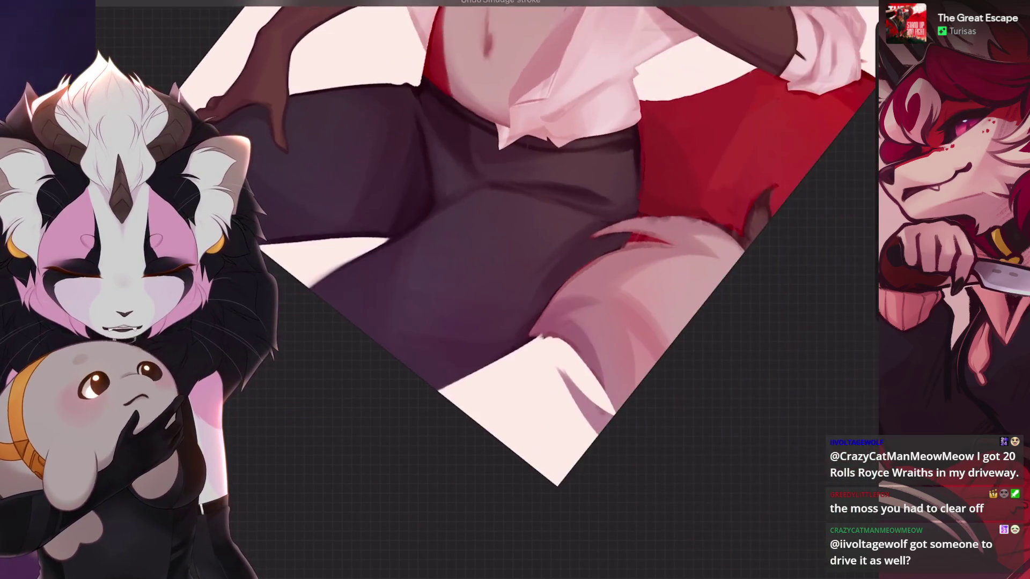
pyautogui.scroll(1, 483, 290)
pyautogui.scroll(-1, 483, 290)
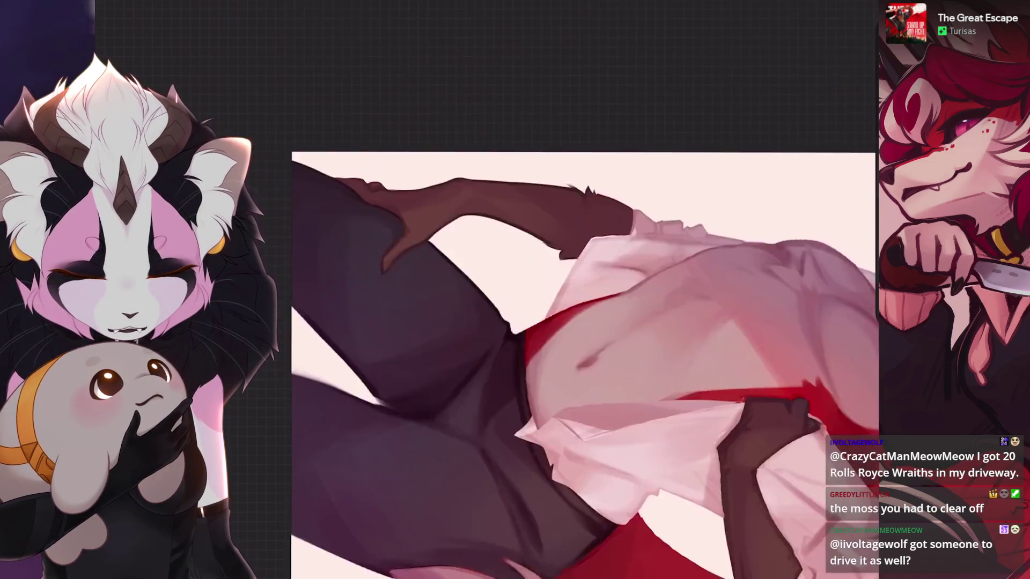
pyautogui.scroll(1, 483, 290)
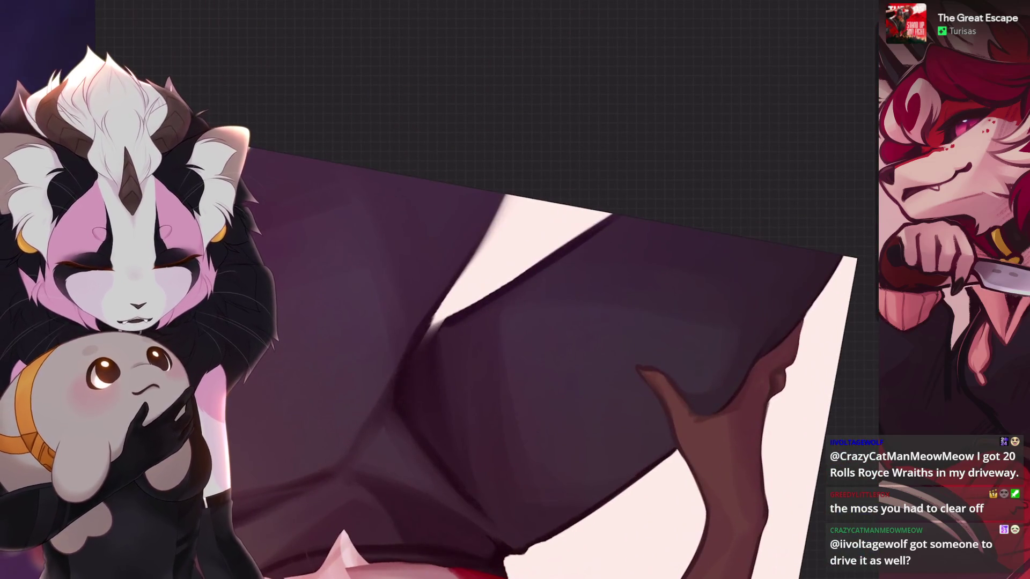
pyautogui.scroll(-1, 483, 289)
pyautogui.scroll(1, 483, 290)
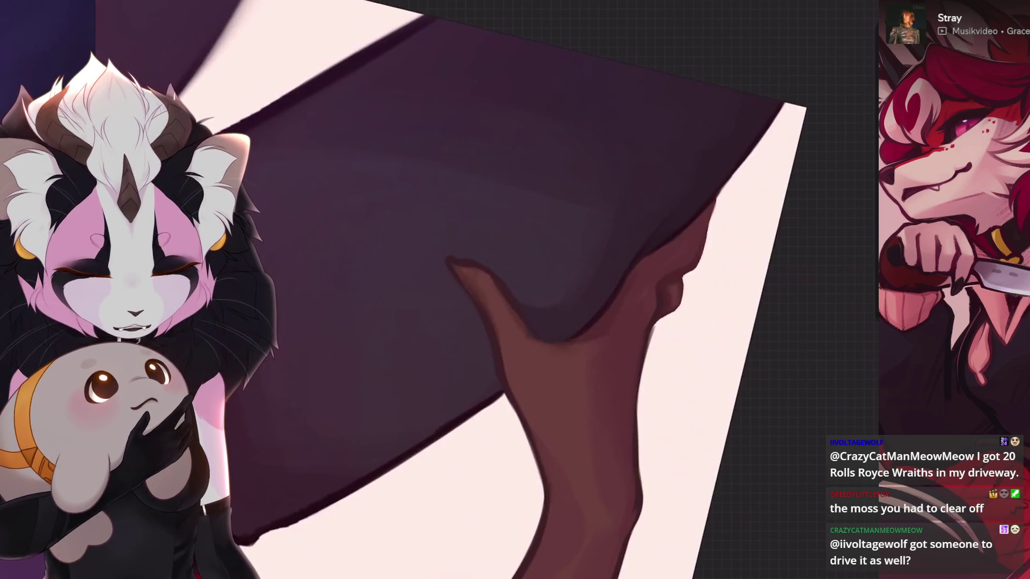
pyautogui.scroll(-1, 482, 289)
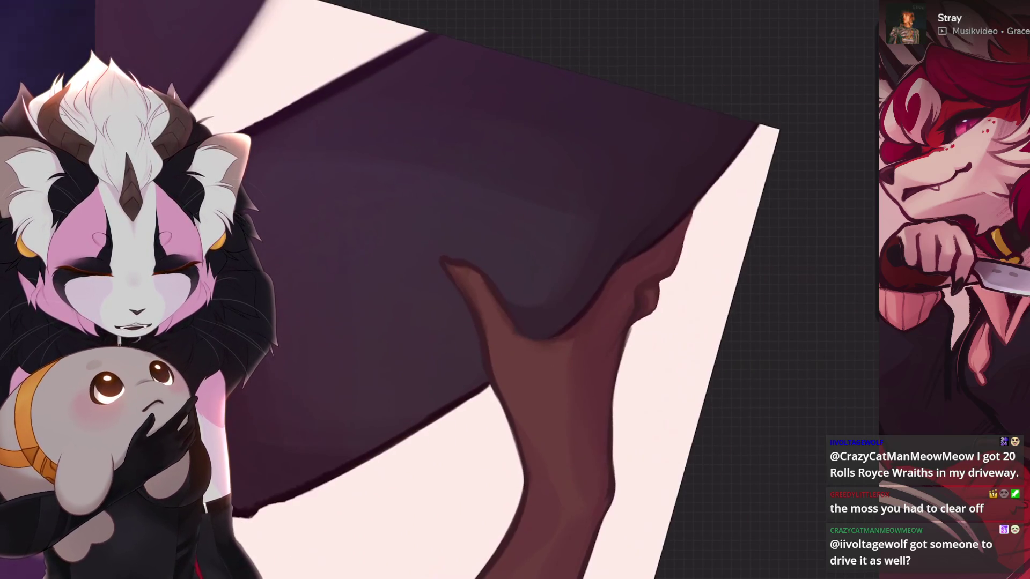
pyautogui.scroll(1, 483, 291)
pyautogui.scroll(-1, 483, 289)
pyautogui.scroll(1, 482, 290)
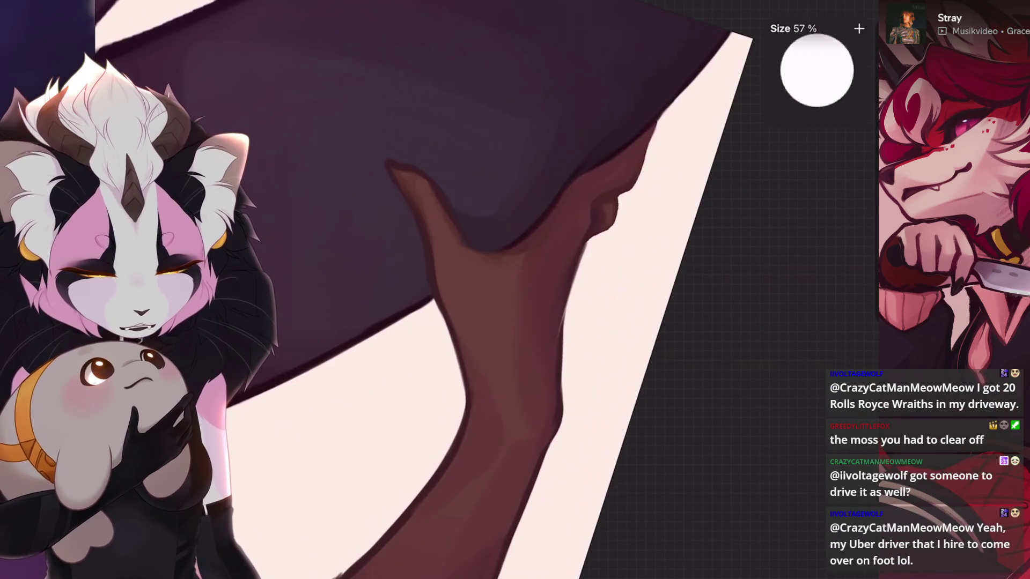
# - Blend the trouser folds by the resting glove, undoing the stray arm stroke and arm-edge smudges
pyautogui.hotkey('ctrl', 'z')
pyautogui.scroll(-1, 484, 289)
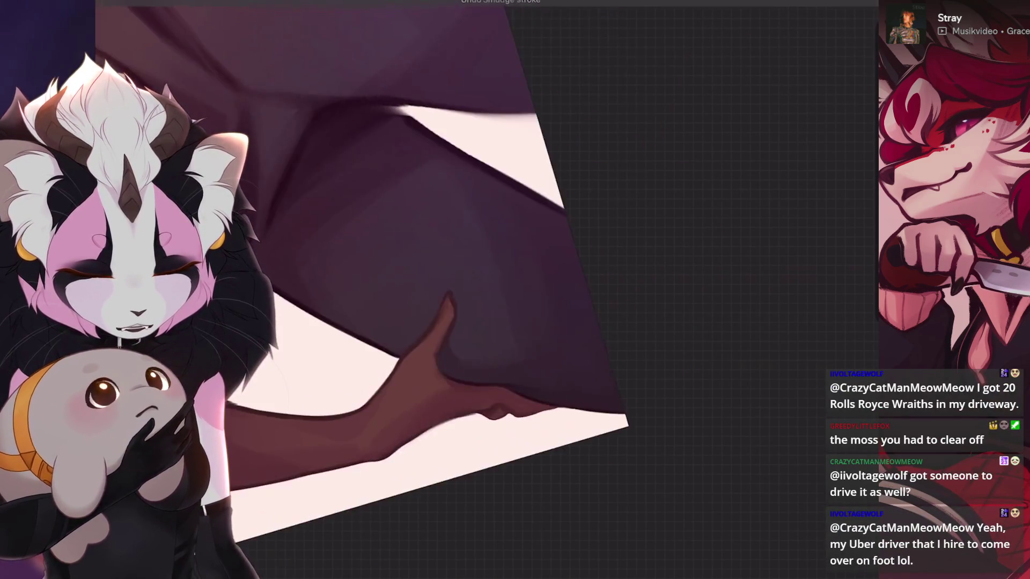
pyautogui.scroll(1, 482, 290)
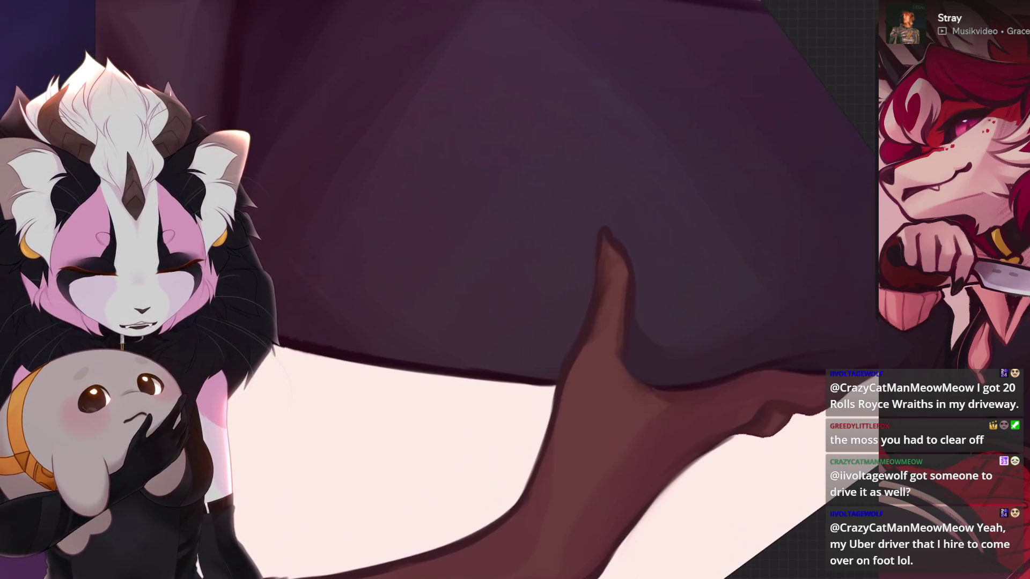
pyautogui.scroll(-1, 483, 290)
pyautogui.scroll(-1, 483, 290)
pyautogui.scroll(-1, 483, 289)
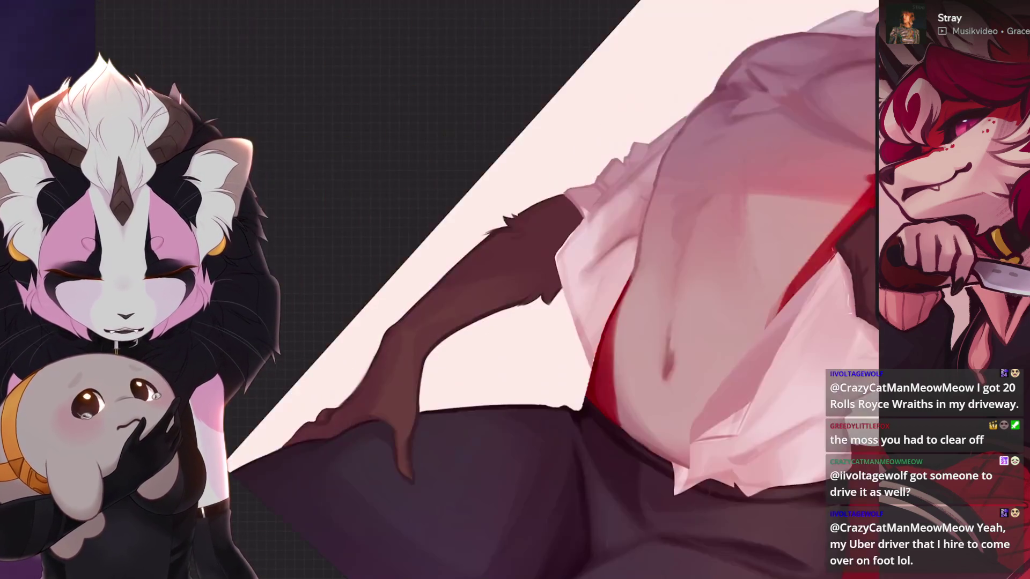
pyautogui.scroll(1, 515, 290)
pyautogui.moveTo(563, 298); pyautogui.dragTo(555, 410)
pyautogui.hotkey('ctrl', 'z')
pyautogui.scroll(1, 515, 290)
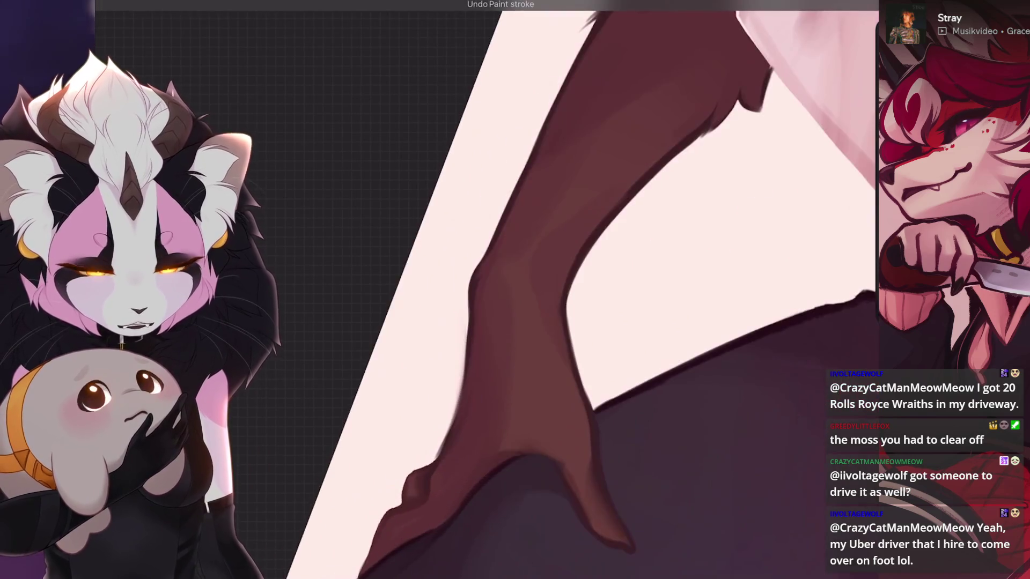
pyautogui.scroll(1, 515, 289)
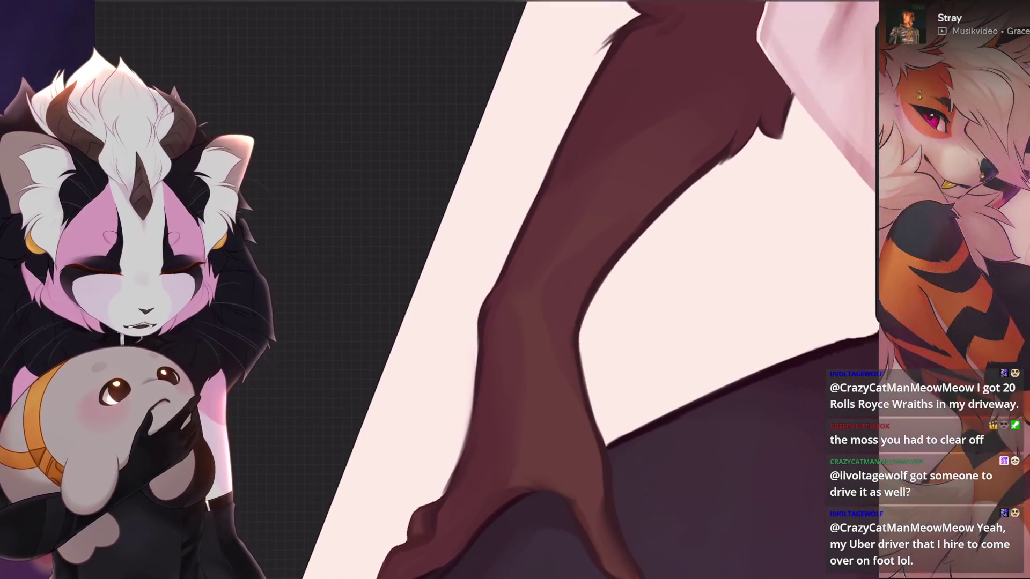
pyautogui.hotkey('ctrl', 'z')
pyautogui.scroll(-1, 516, 289)
pyautogui.scroll(1, 516, 290)
pyautogui.hotkey('ctrl', 'z')
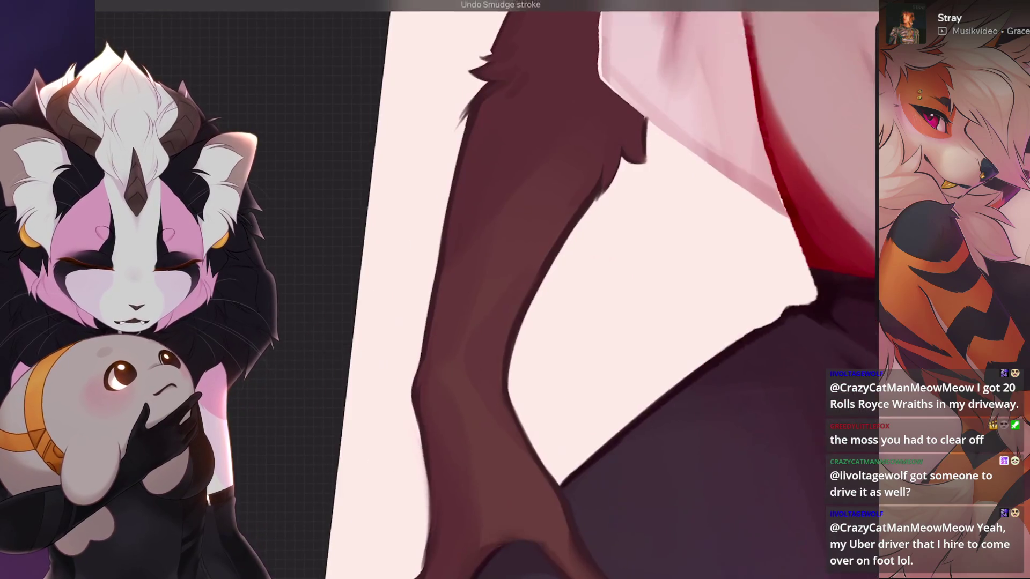
pyautogui.scroll(-1, 515, 290)
pyautogui.scroll(-2, 515, 290)
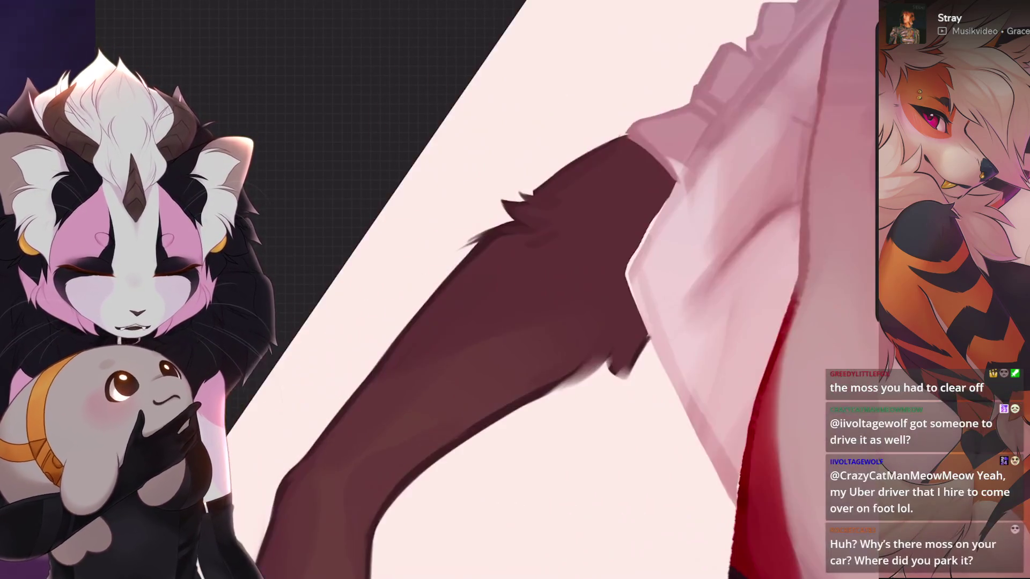
# - Smudge along the shirt sleeve edge, reverting each attempt that muddies it
pyautogui.hotkey('ctrl', 'z')
pyautogui.scroll(-1, 515, 290)
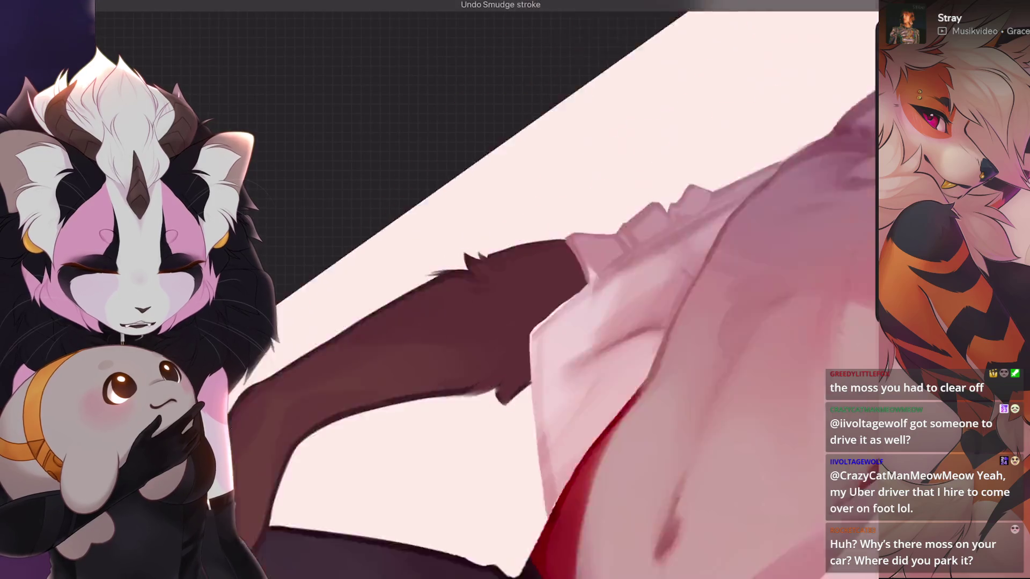
pyautogui.scroll(2, 515, 290)
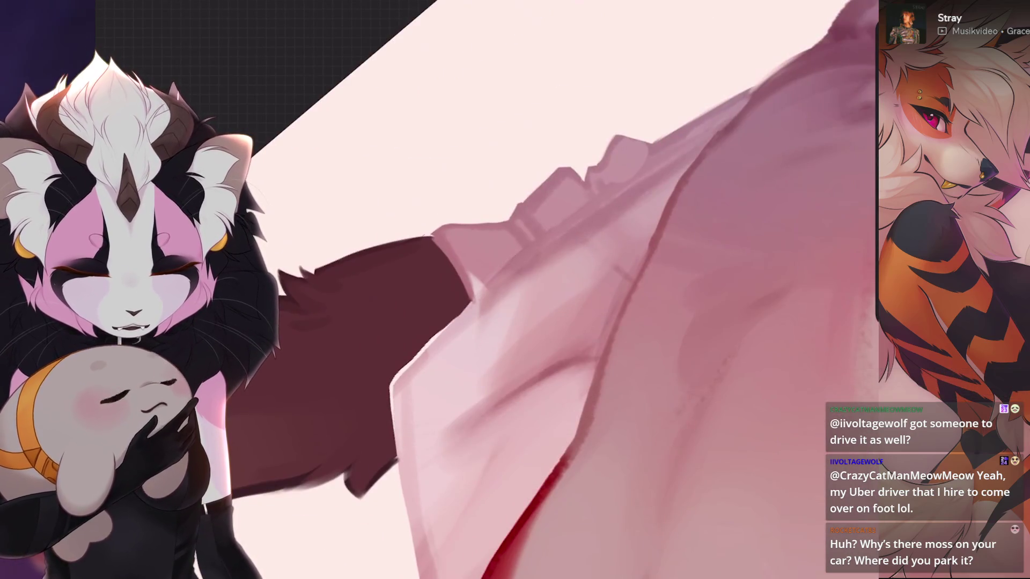
pyautogui.hotkey('ctrl', 'z')
pyautogui.hotkey('ctrl', 'z')
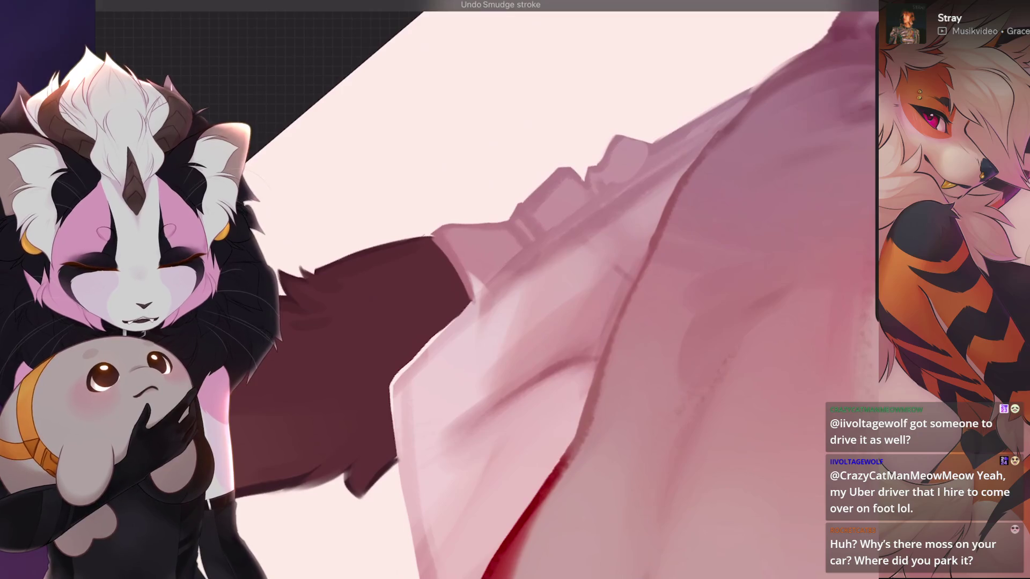
pyautogui.hotkey('ctrl', 'z')
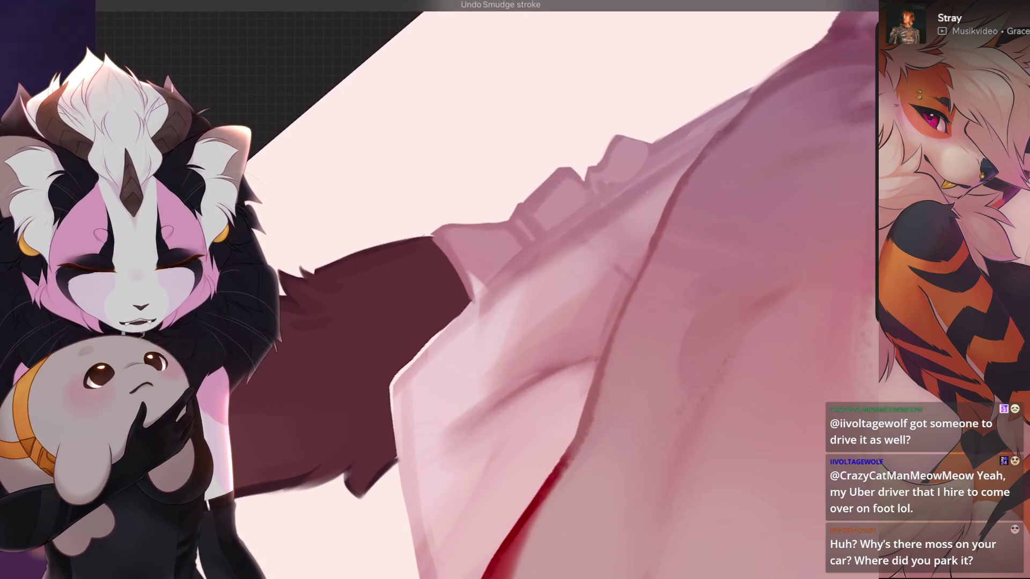
pyautogui.hotkey('ctrl', 'z')
pyautogui.scroll(-1, 514, 290)
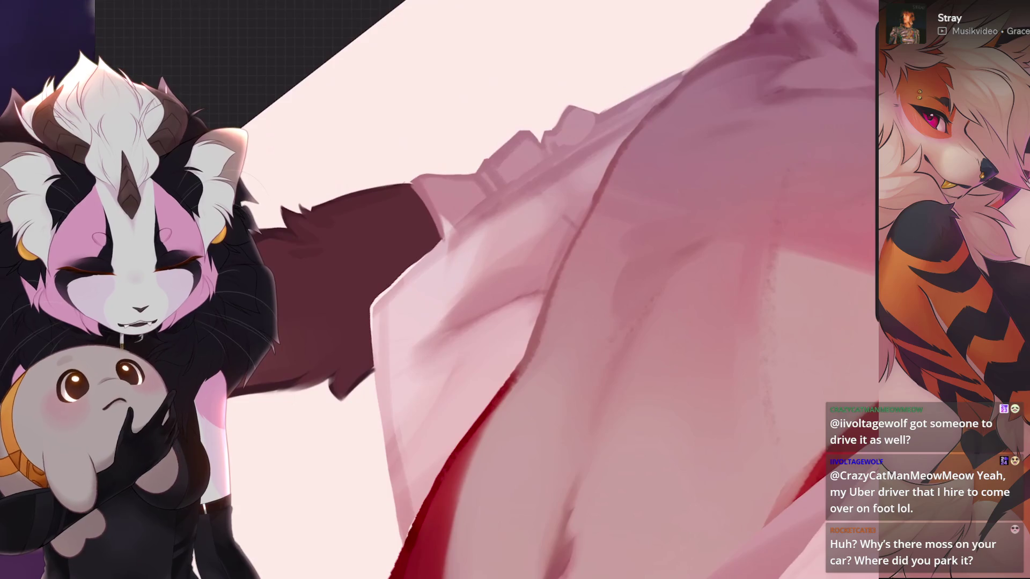
pyautogui.hotkey('ctrl', 'z')
pyautogui.hotkey('ctrl', 'z')
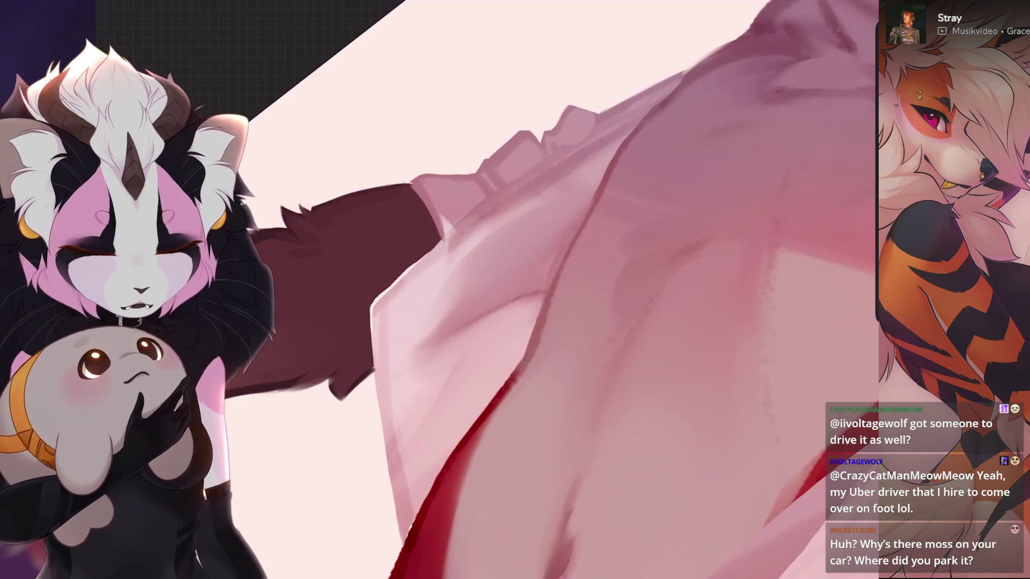
pyautogui.scroll(-1, 493, 330)
pyautogui.hotkey('ctrl', 'z')
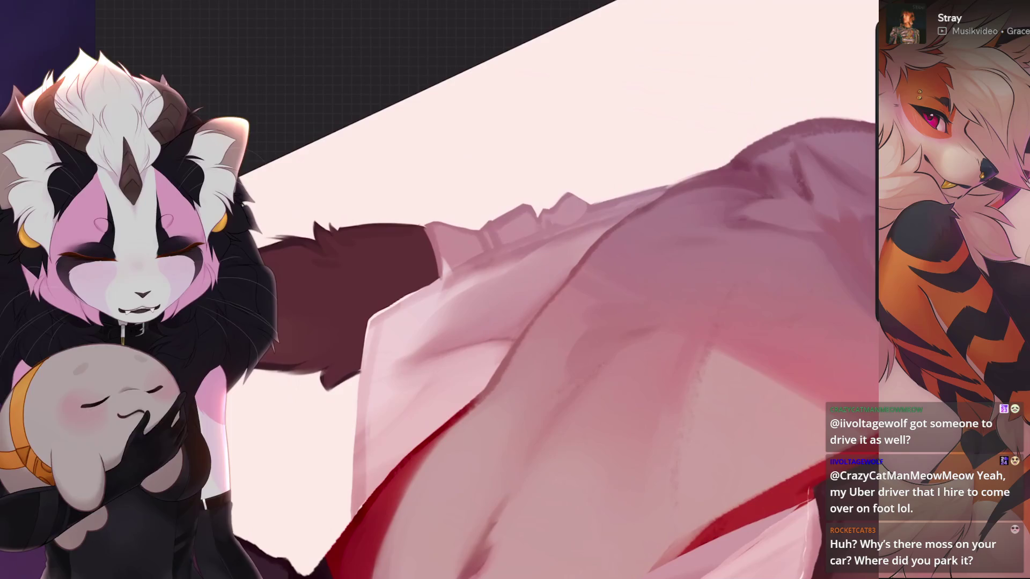
pyautogui.hotkey('ctrl', 'z')
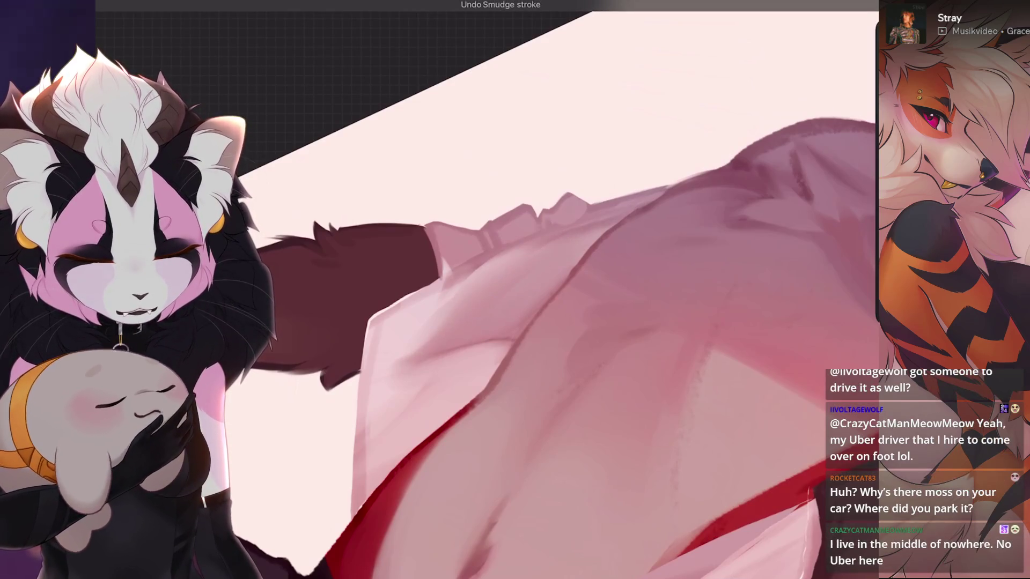
pyautogui.scroll(-1, 486, 290)
pyautogui.scroll(2, 514, 306)
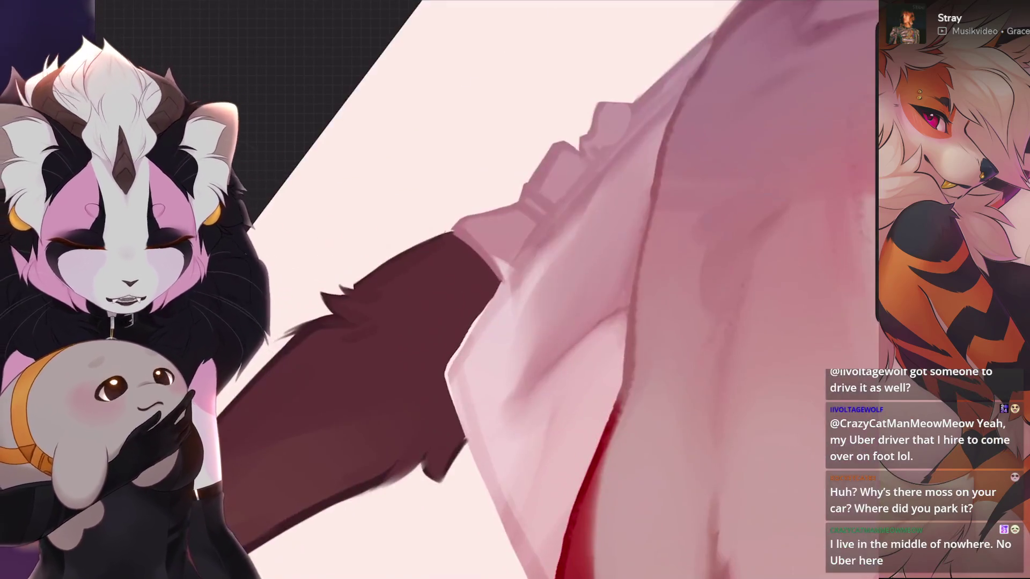
pyautogui.hotkey('ctrl', 'z')
# - Blend the sleeve shading into the torso shirt folds, discarding smudges that overshoot
pyautogui.moveTo(579, 241); pyautogui.dragTo(545, 276)
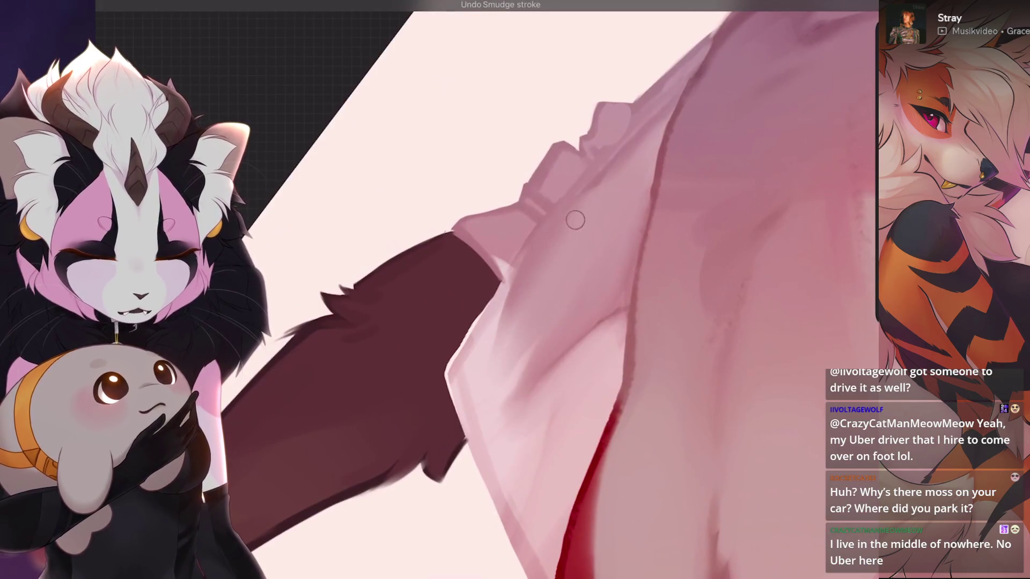
pyautogui.hotkey('ctrl', 'z')
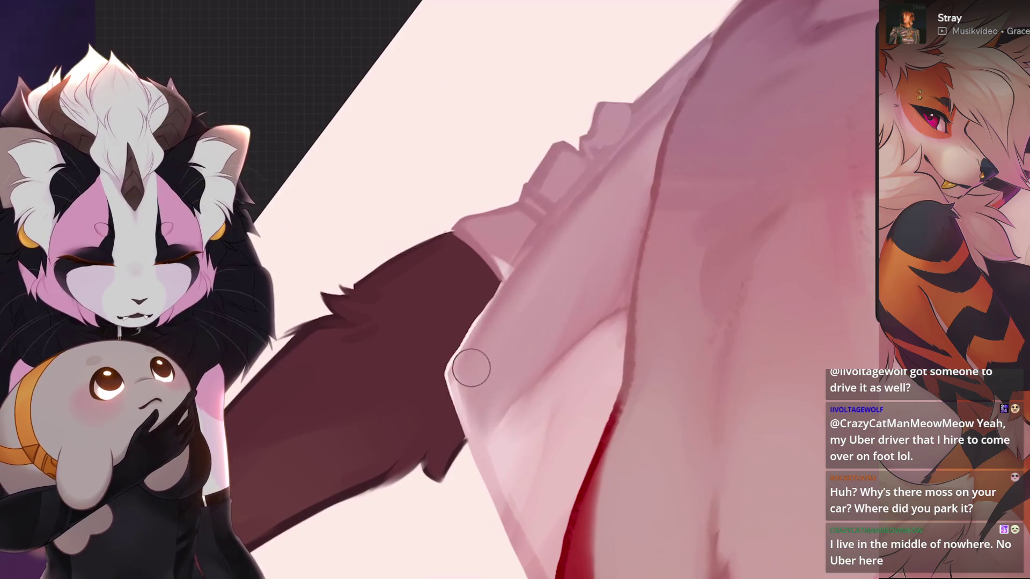
pyautogui.scroll(-3, 470, 368)
pyautogui.scroll(3, 475, 290)
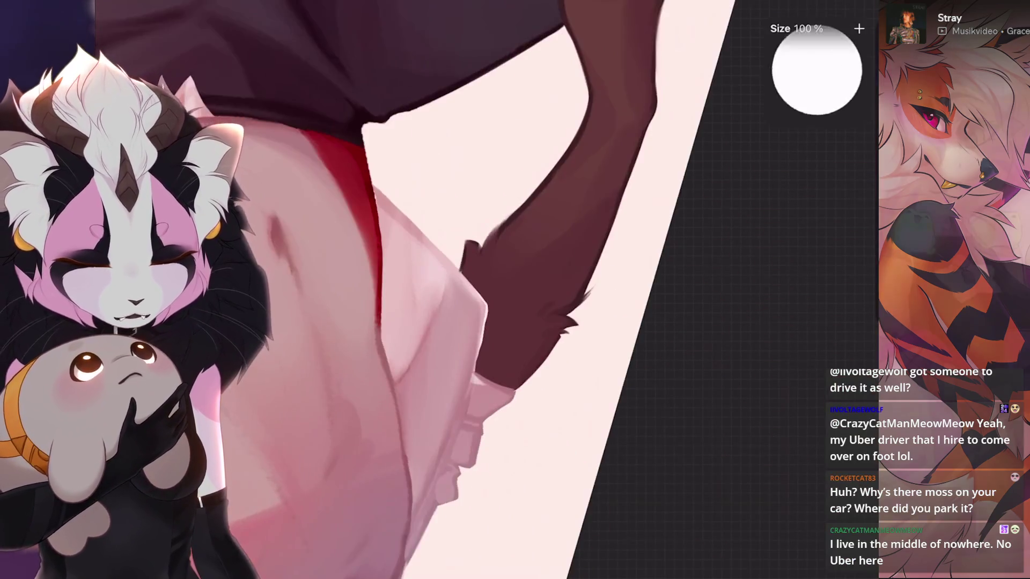
pyautogui.scroll(2, 475, 289)
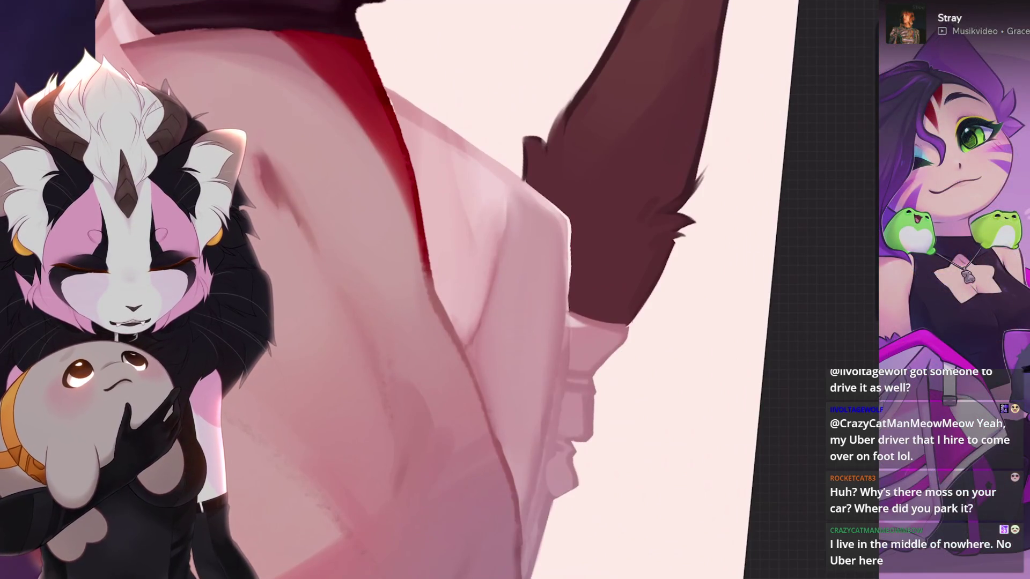
pyautogui.scroll(-3, 538, 221)
pyautogui.scroll(3, 483, 290)
pyautogui.hotkey('ctrl', 'z')
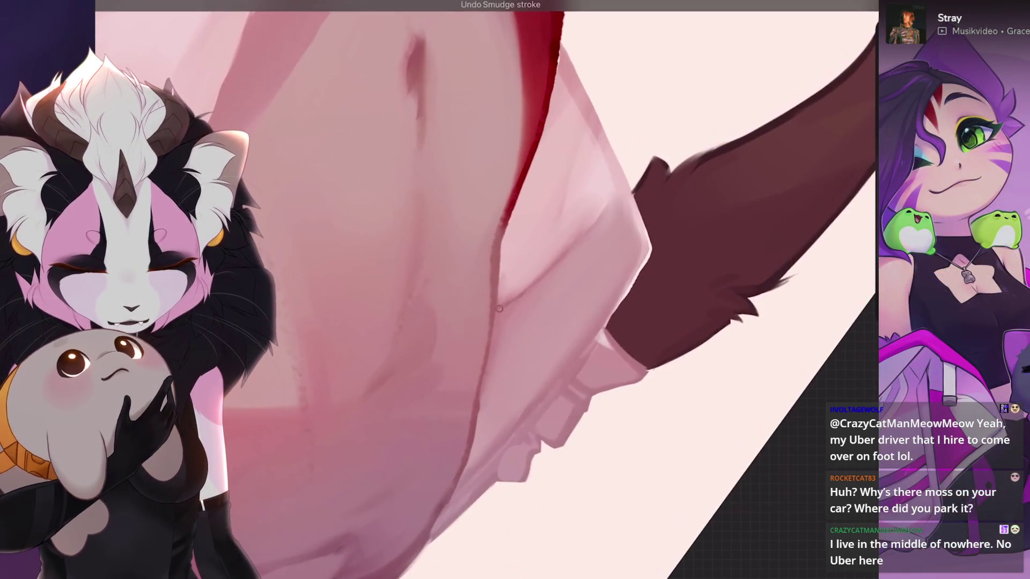
pyautogui.scroll(-2, 483, 290)
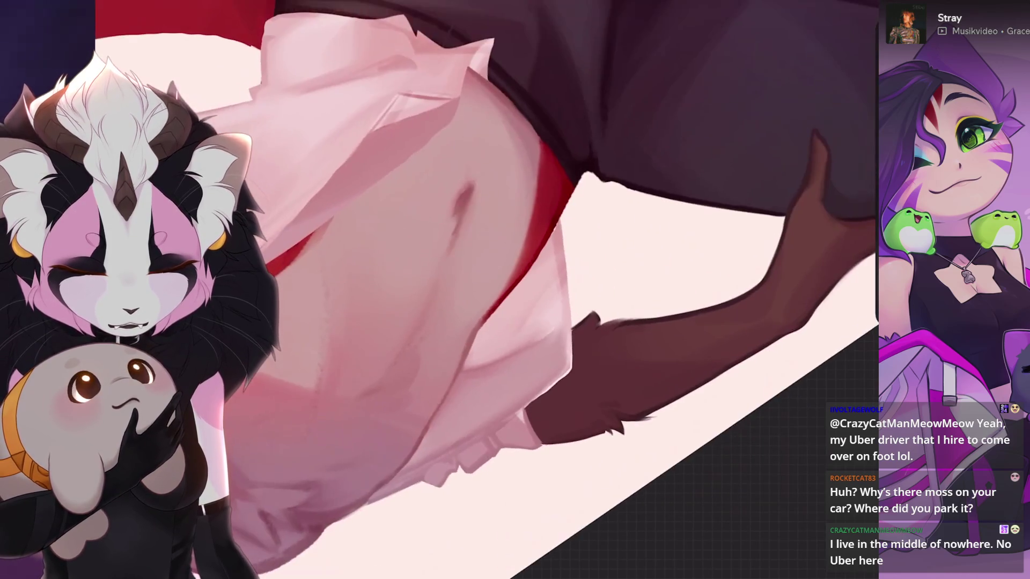
pyautogui.scroll(2, 440, 289)
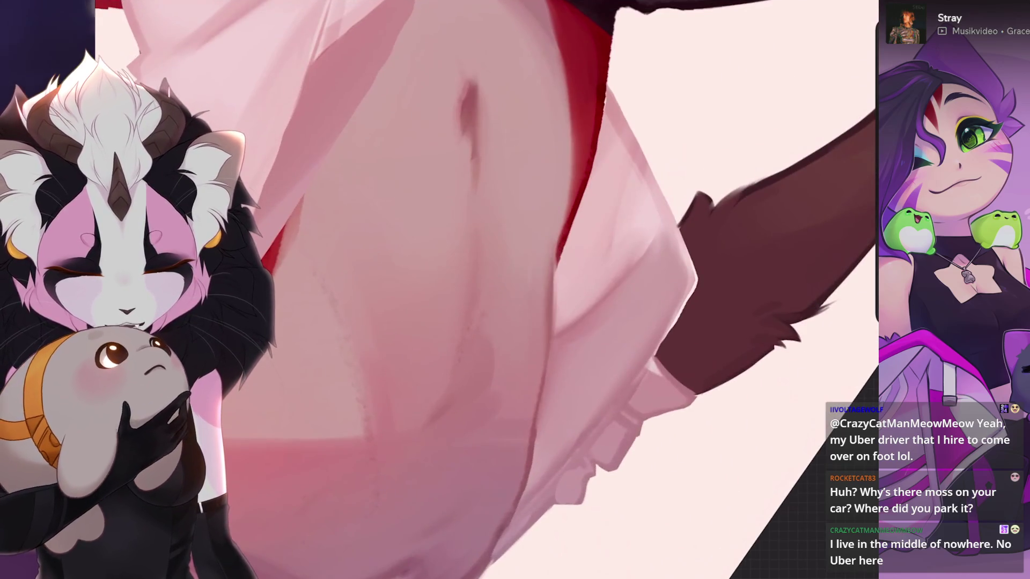
pyautogui.scroll(-1, 440, 290)
pyautogui.scroll(2, 439, 290)
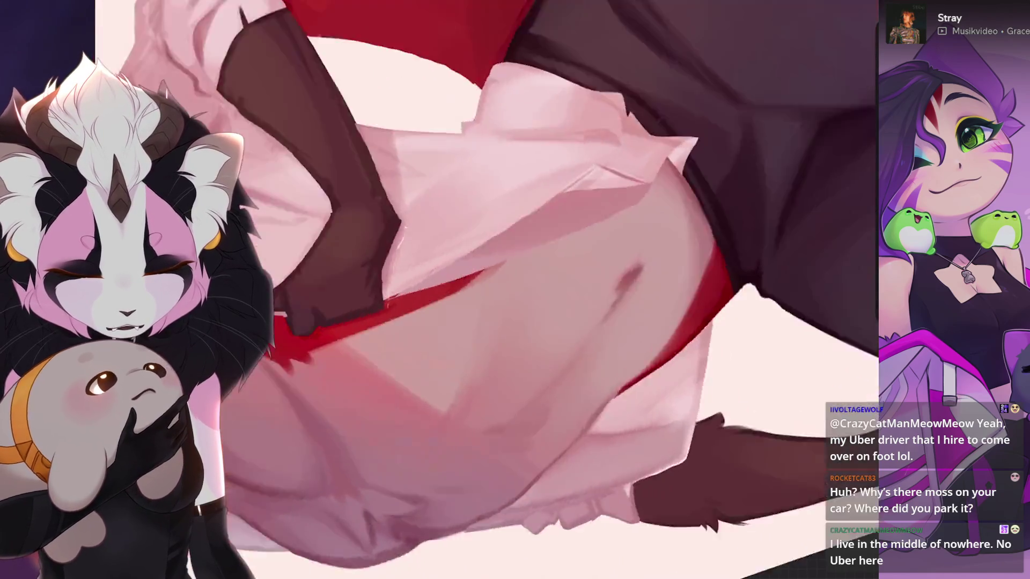
pyautogui.scroll(2, 439, 290)
pyautogui.scroll(1, 555, 274)
pyautogui.hotkey('ctrl', 'z')
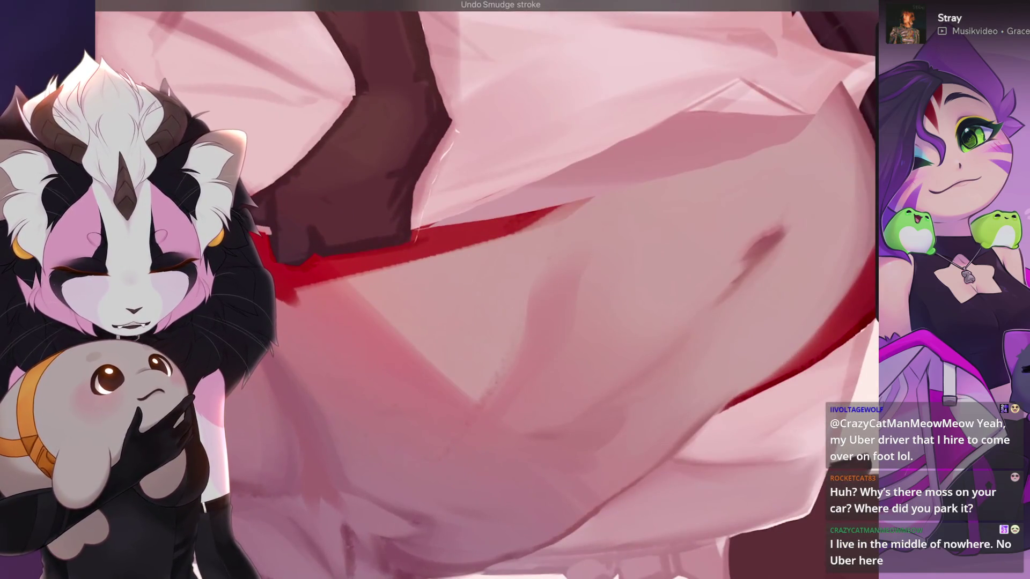
pyautogui.scroll(2, 511, 252)
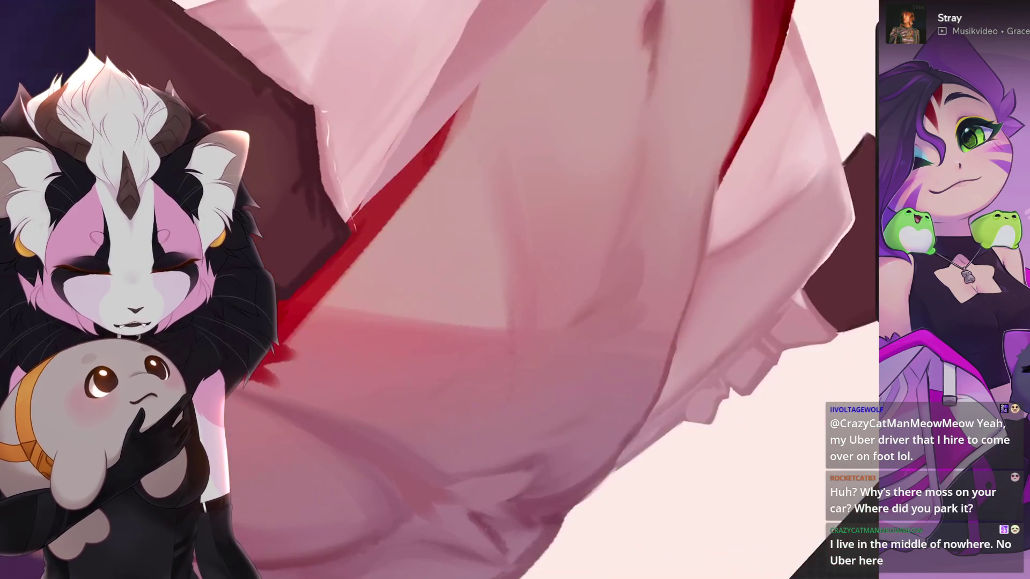
pyautogui.scroll(1, 439, 290)
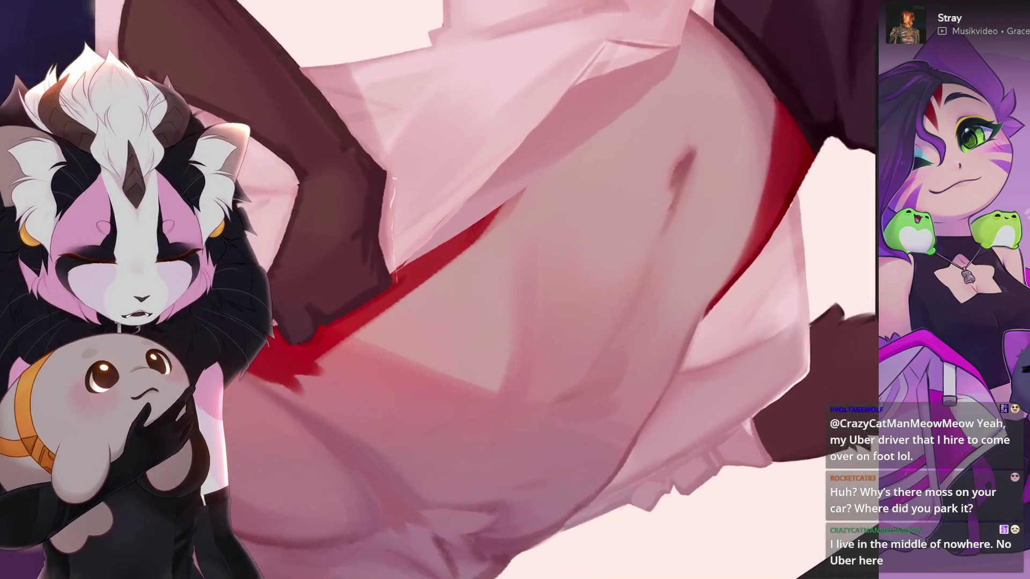
pyautogui.scroll(1, 439, 290)
pyautogui.scroll(1, 439, 290)
pyautogui.scroll(1, 439, 289)
pyautogui.scroll(2, 439, 290)
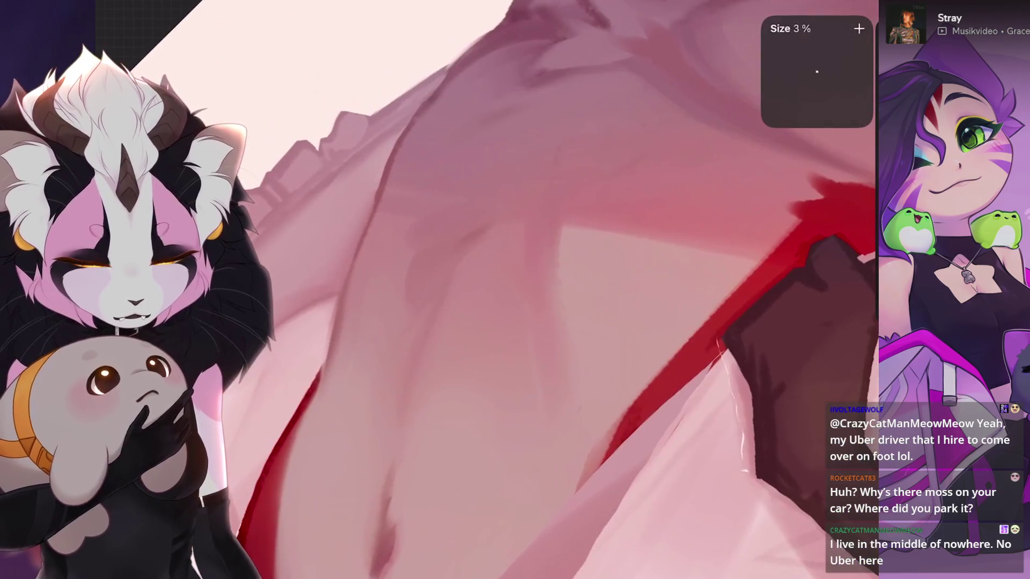
pyautogui.hotkey('ctrl', 'z')
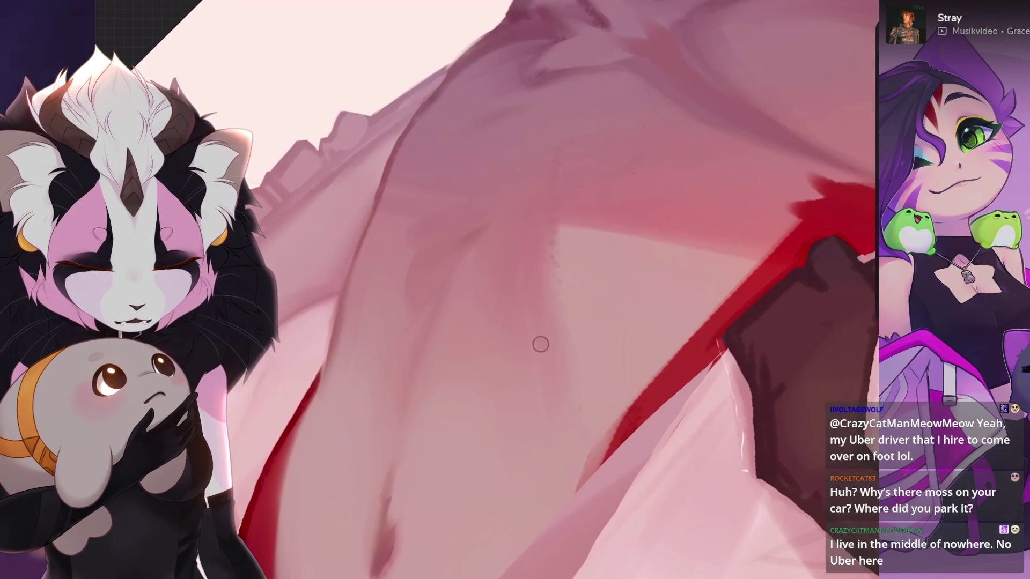
pyautogui.hotkey('ctrl', 'z')
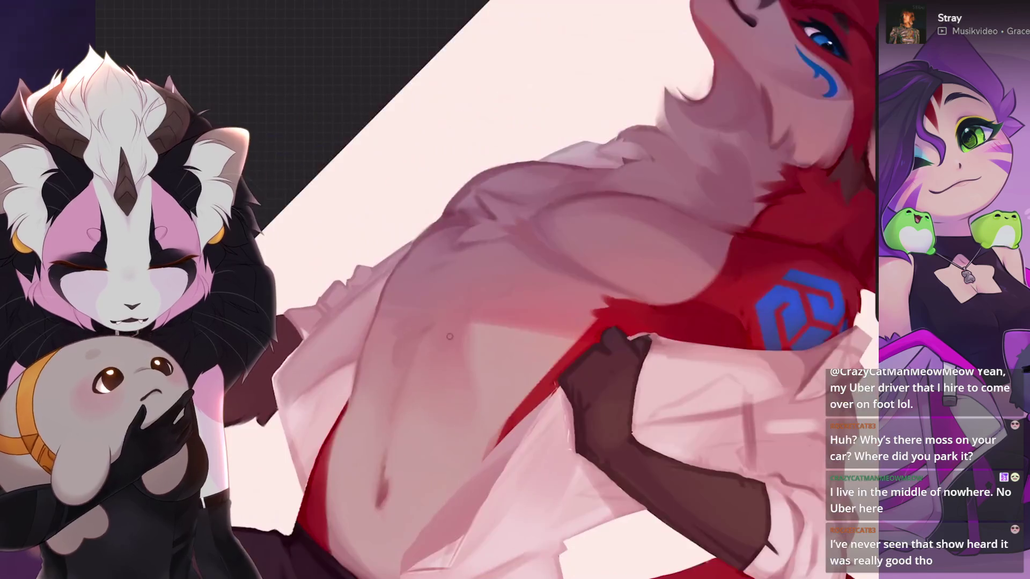
# - Revert two weak smudges on the shirt drape and switch to a much larger brush
pyautogui.hotkey('ctrl', 'z')
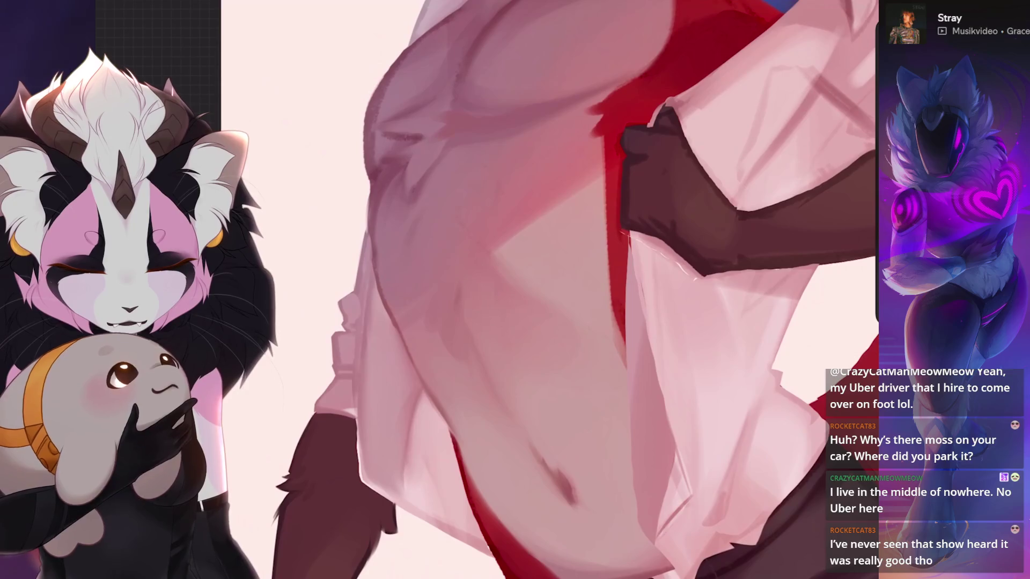
pyautogui.hotkey('ctrl', 'z')
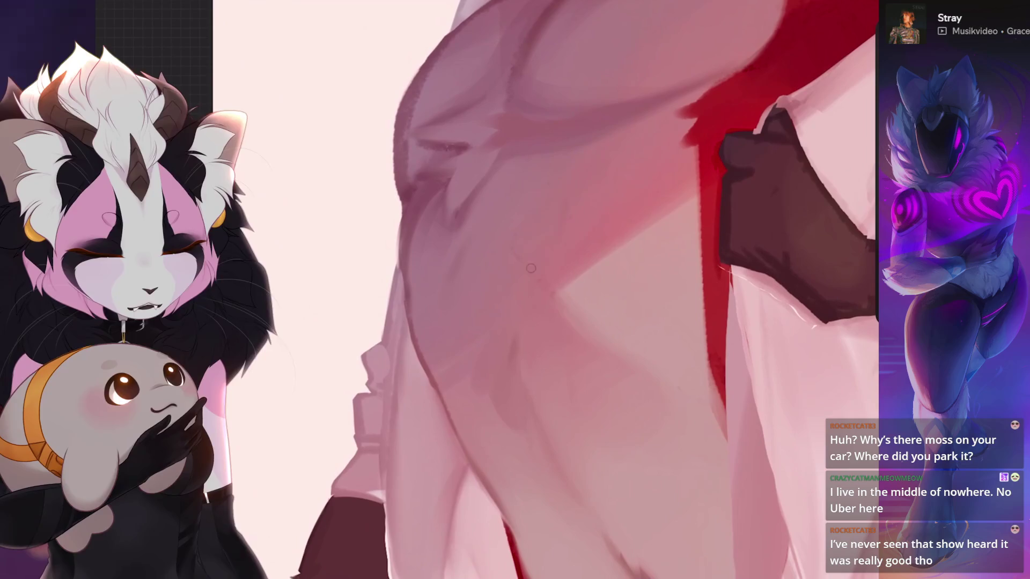
pyautogui.press(']')
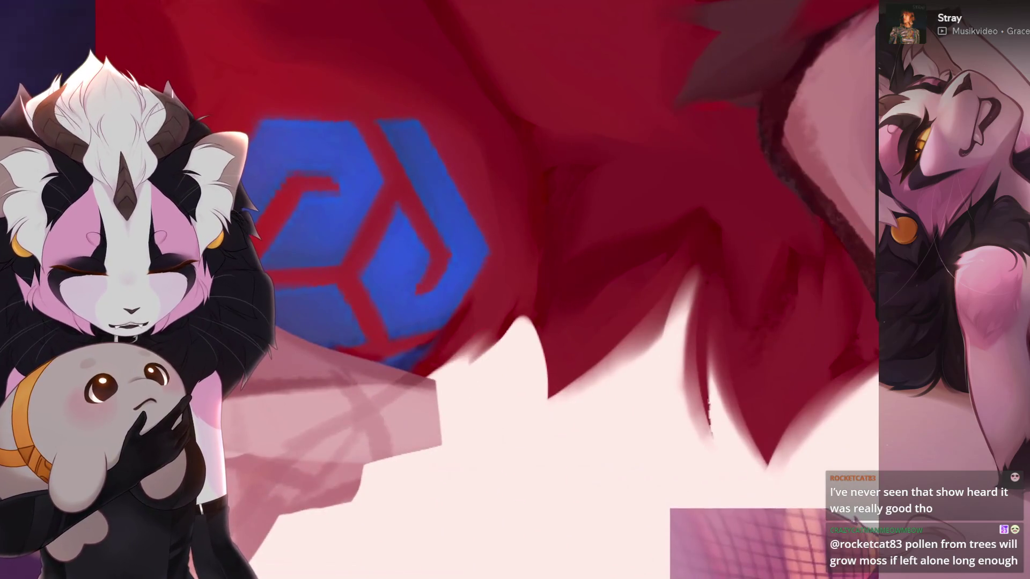
# - Undo the missed smudges beside the shoulder emblem and on the red fur
pyautogui.hotkey('ctrl', 'z')
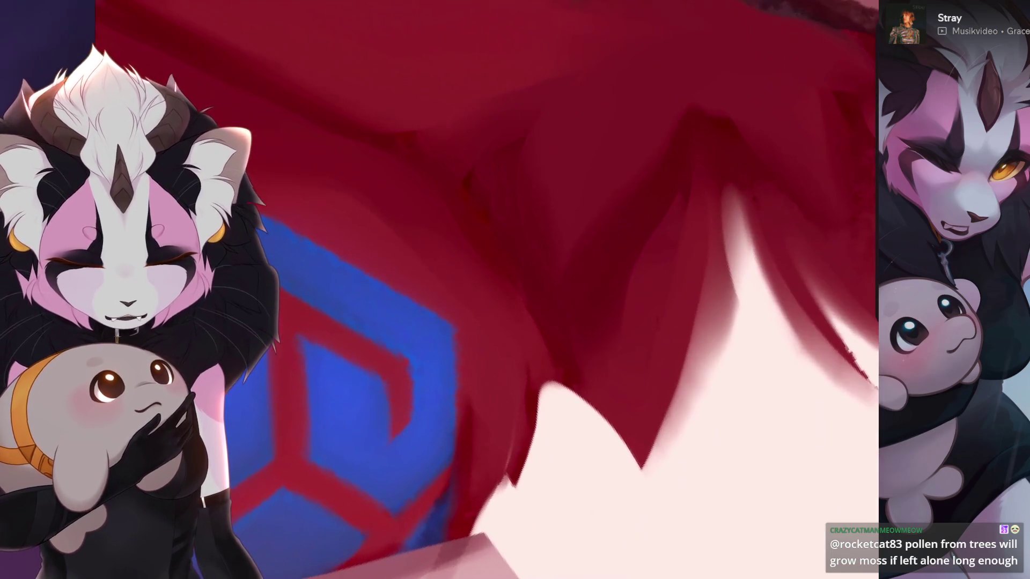
pyautogui.hotkey('ctrl', 'z')
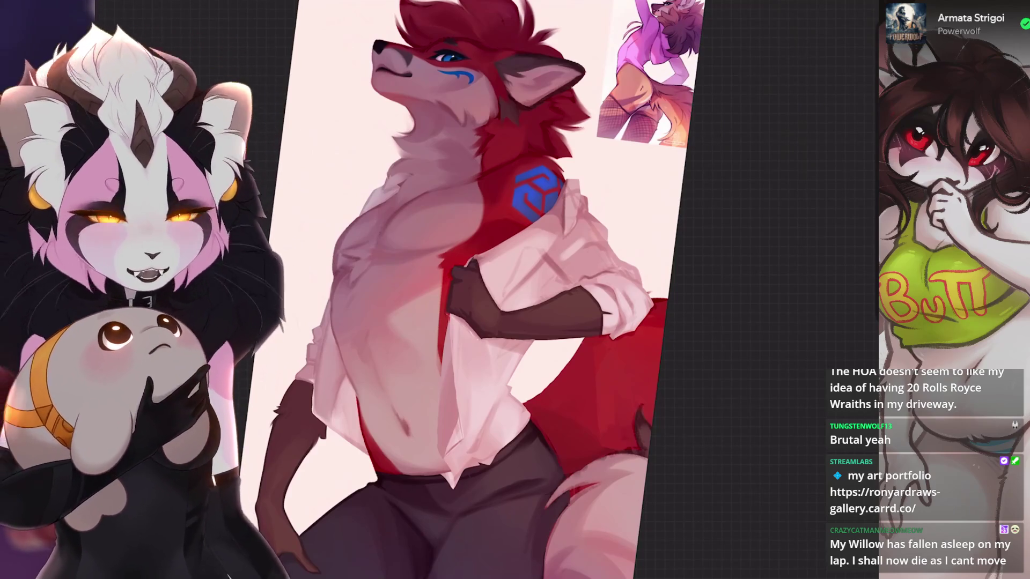
pyautogui.scroll(5, 483, 289)
# - Choose a brush from the library and smear the rolled sleeve's notch smooth, undoing misses and resizing the brush
pyautogui.click(771, 5)
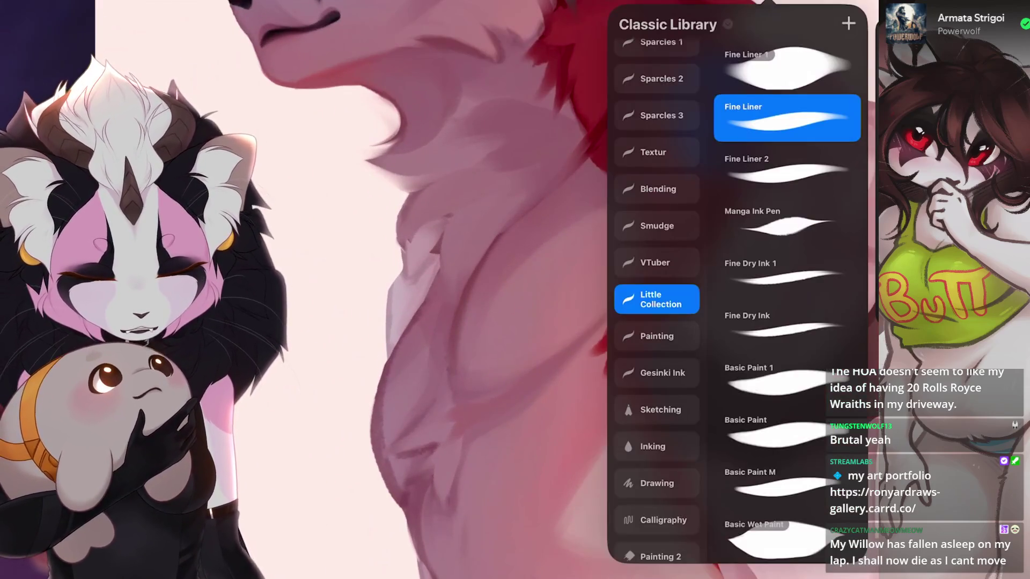
pyautogui.scroll(-5, 483, 290)
pyautogui.scroll(5, 483, 290)
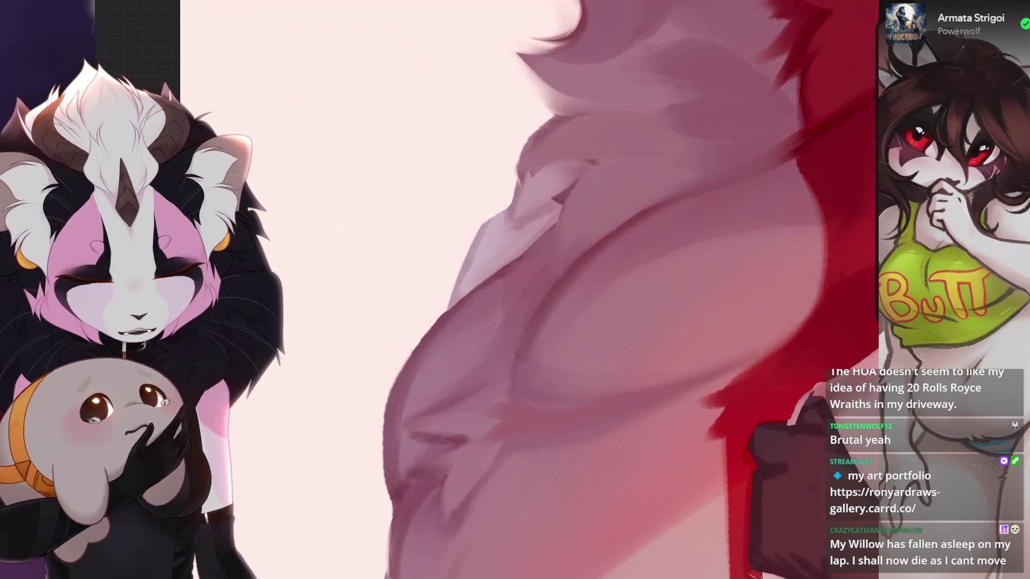
pyautogui.scroll(2, 628, 289)
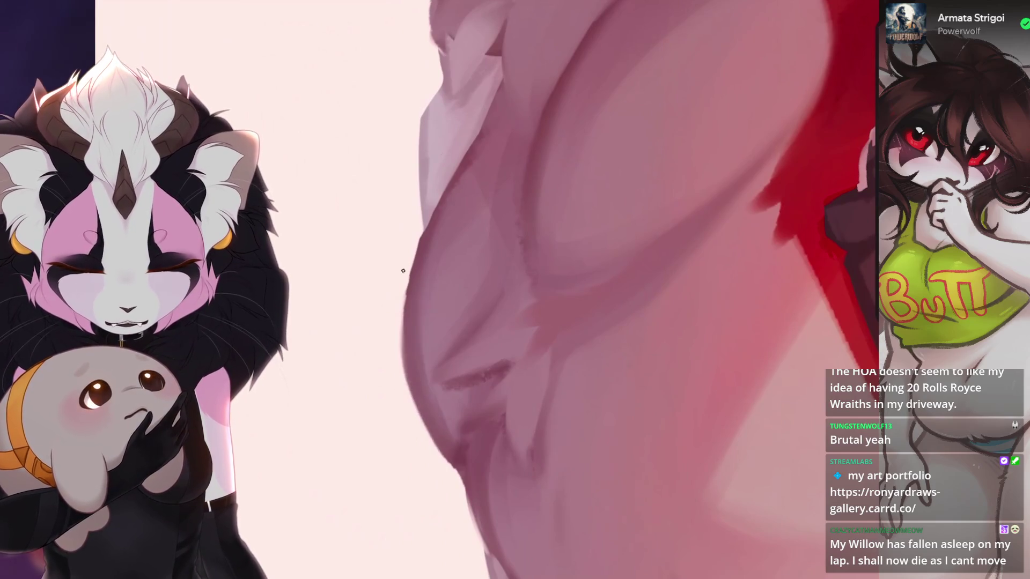
pyautogui.scroll(-5, 403, 271)
pyautogui.scroll(5, 514, 290)
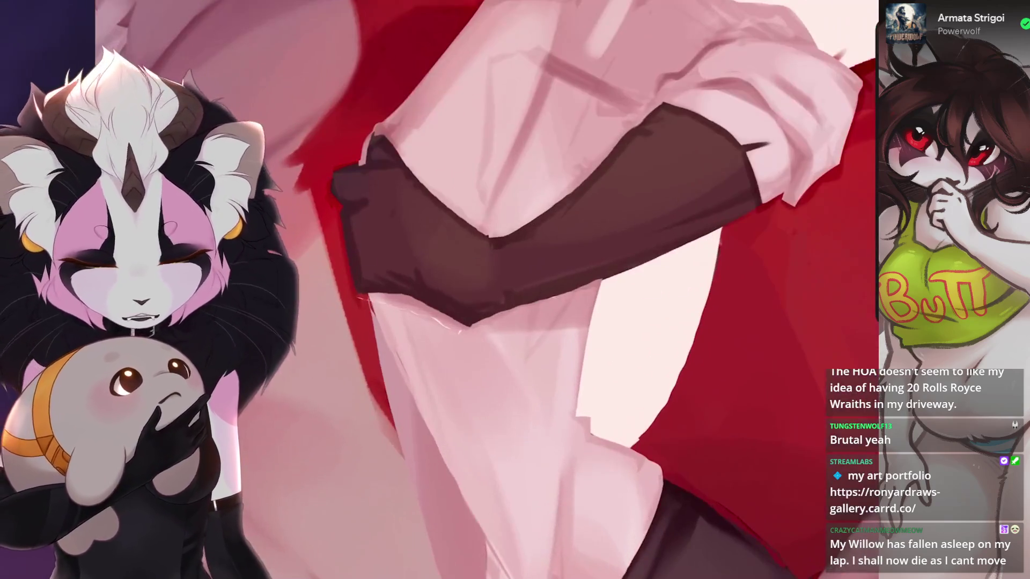
pyautogui.scroll(3, 467, 274)
pyautogui.scroll(1, 470, 308)
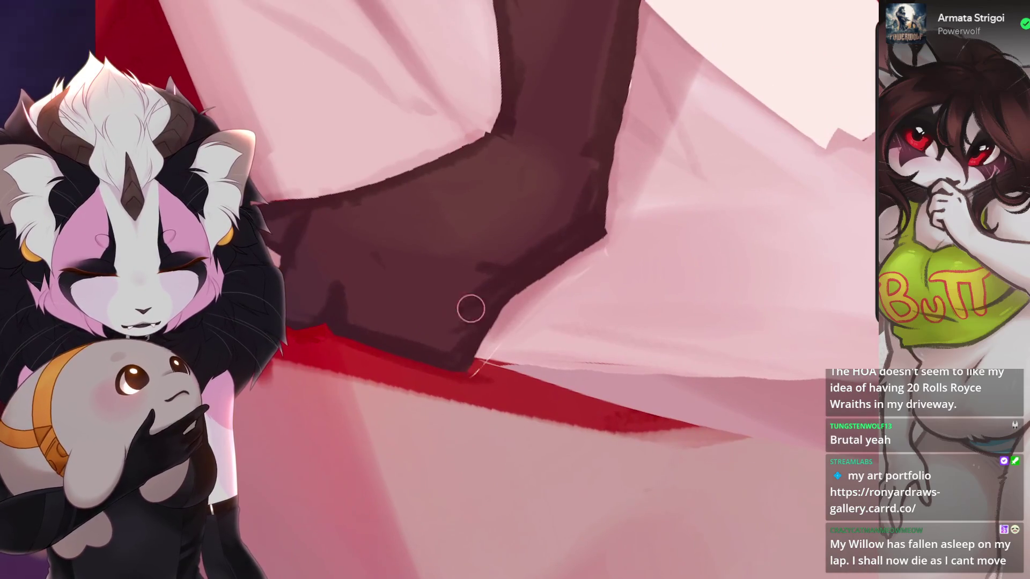
pyautogui.scroll(-3, 456, 344)
pyautogui.scroll(3, 421, 327)
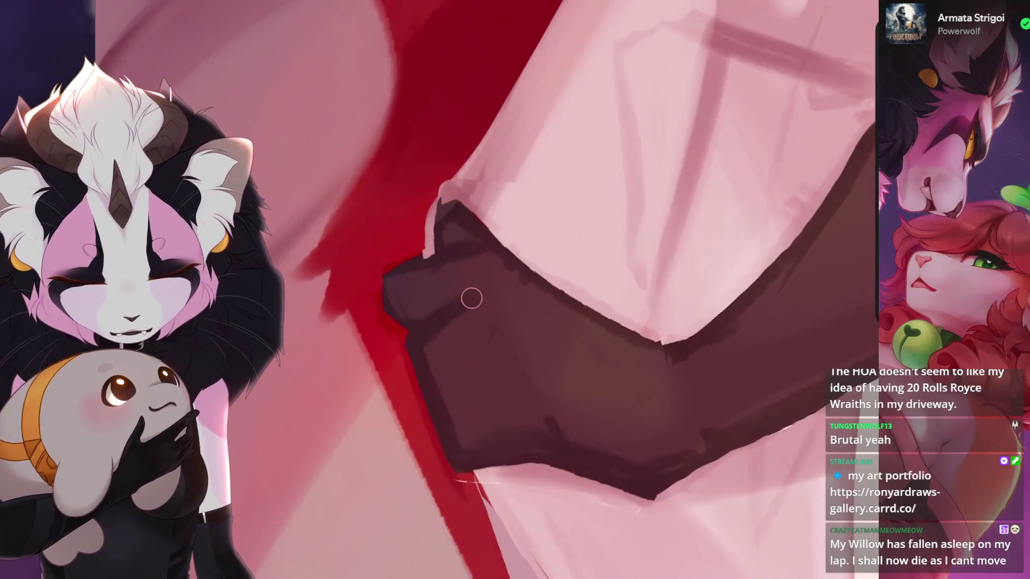
pyautogui.scroll(-2, 515, 290)
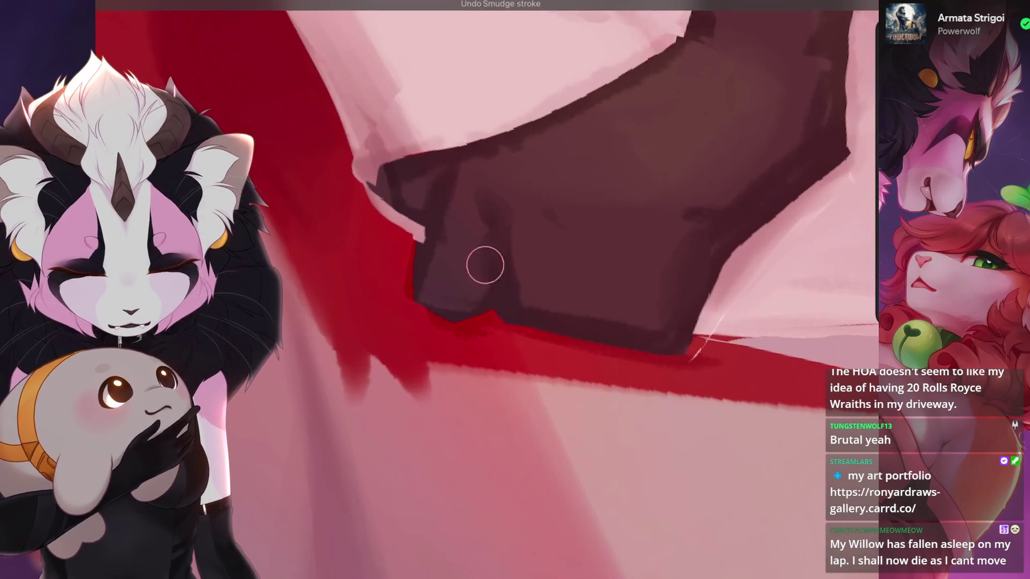
pyautogui.scroll(2, 482, 265)
pyautogui.scroll(-2, 453, 322)
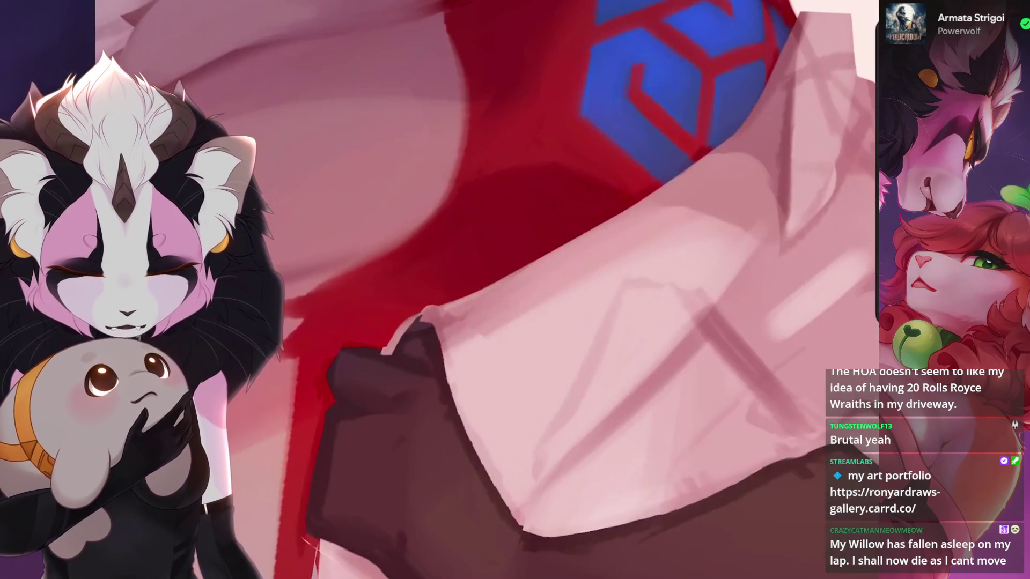
pyautogui.scroll(-2, 515, 290)
pyautogui.scroll(2, 515, 290)
pyautogui.hotkey('ctrl', 'z')
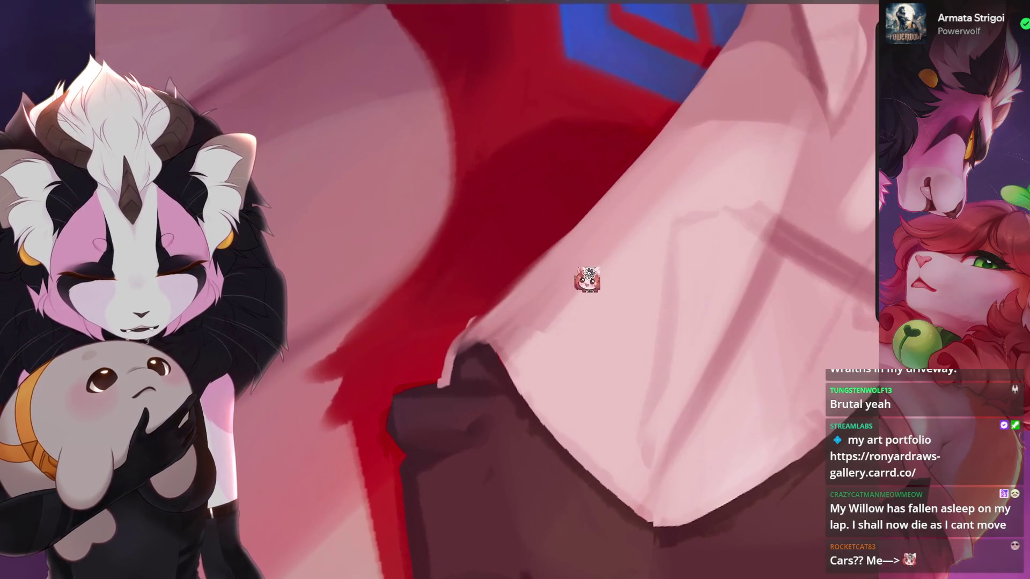
pyautogui.moveTo(543, 254); pyautogui.dragTo(451, 346)
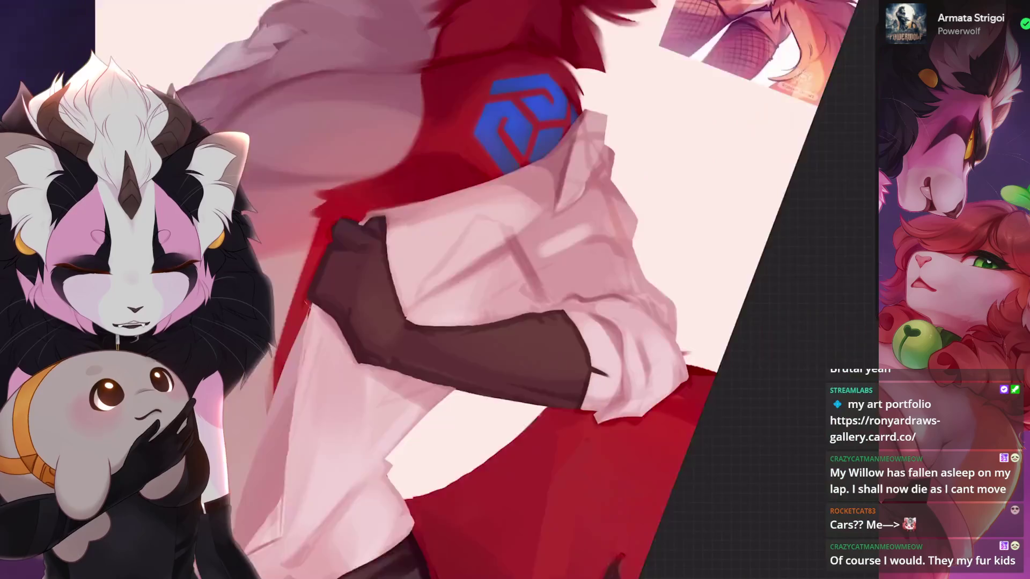
pyautogui.hotkey('ctrl', 'z')
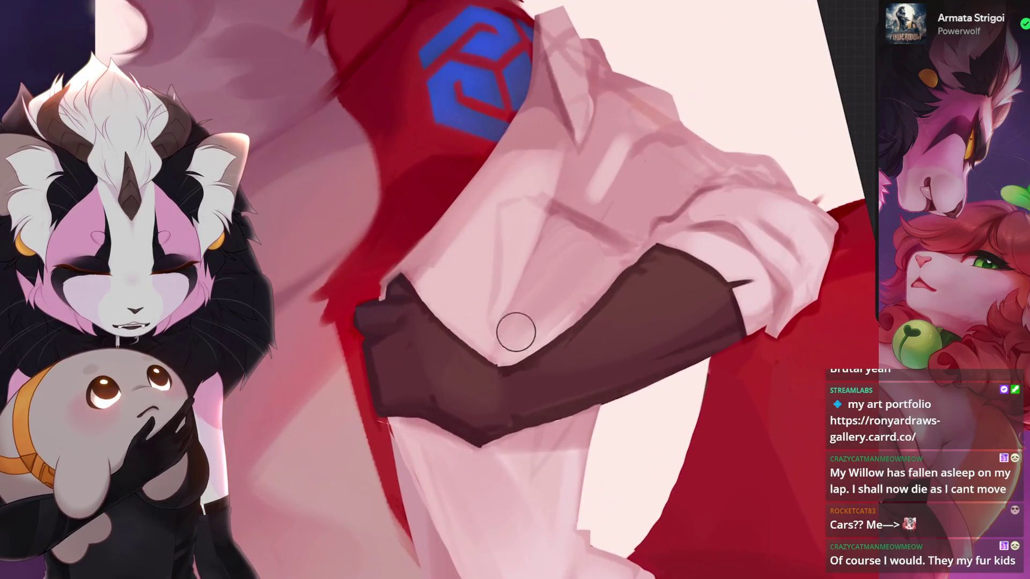
pyautogui.press(']')
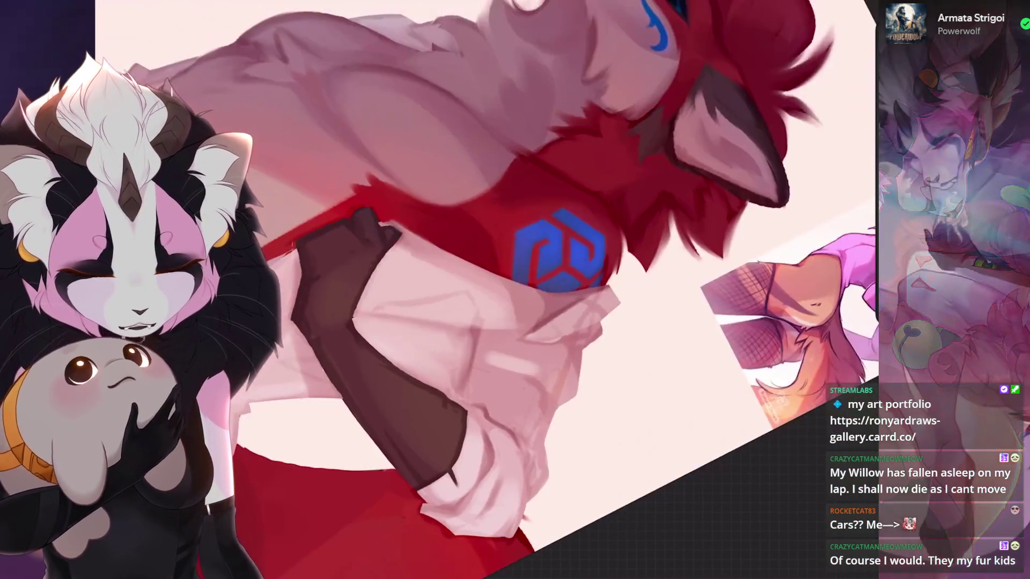
# - Freehand-select a shirt-front fold and switch to the Airbrushing set, undoing the first attempt
pyautogui.press('s')
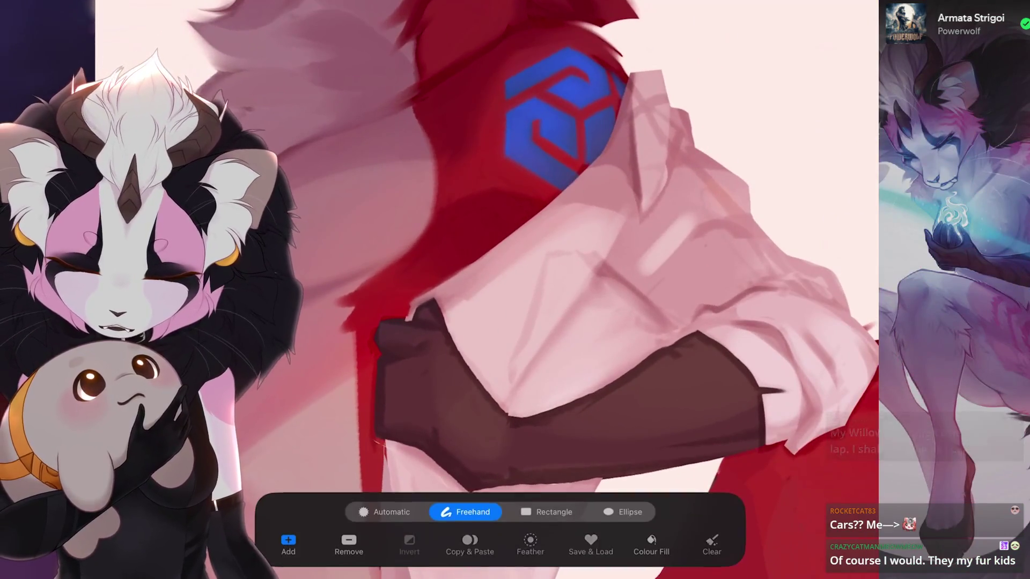
pyautogui.moveTo(587, 201); pyautogui.dragTo(561, 214)
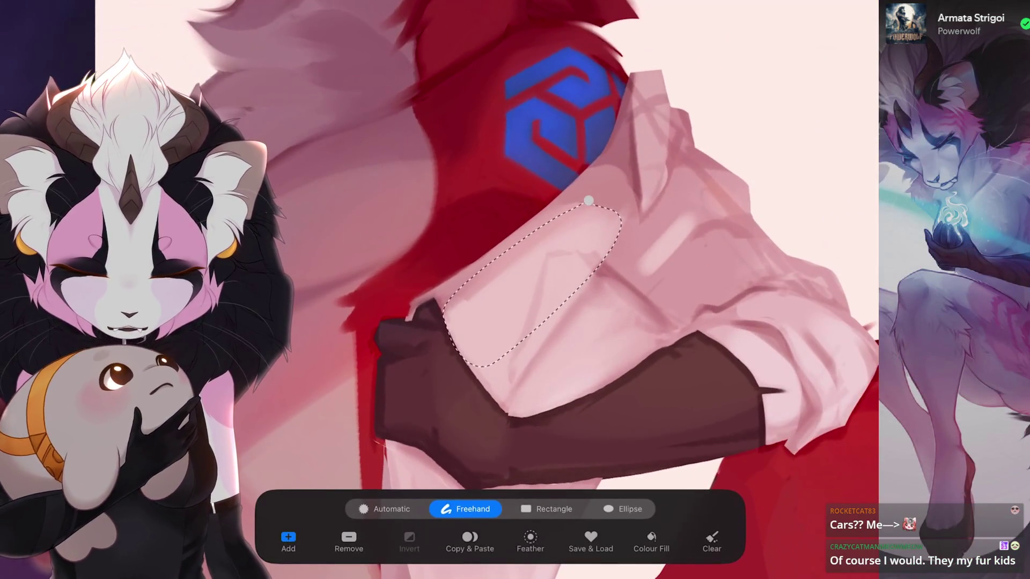
pyautogui.press('b')
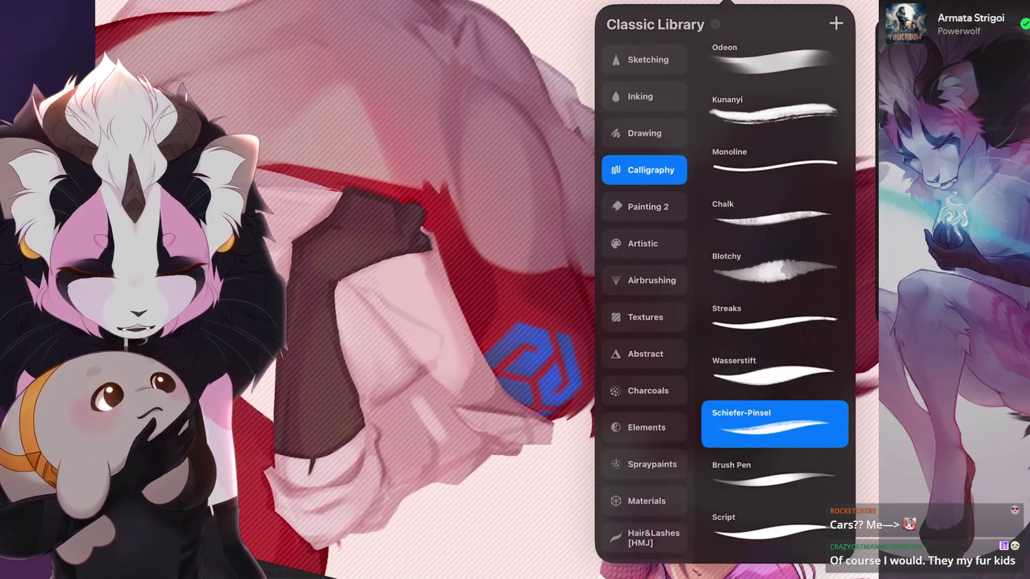
pyautogui.click(652, 280)
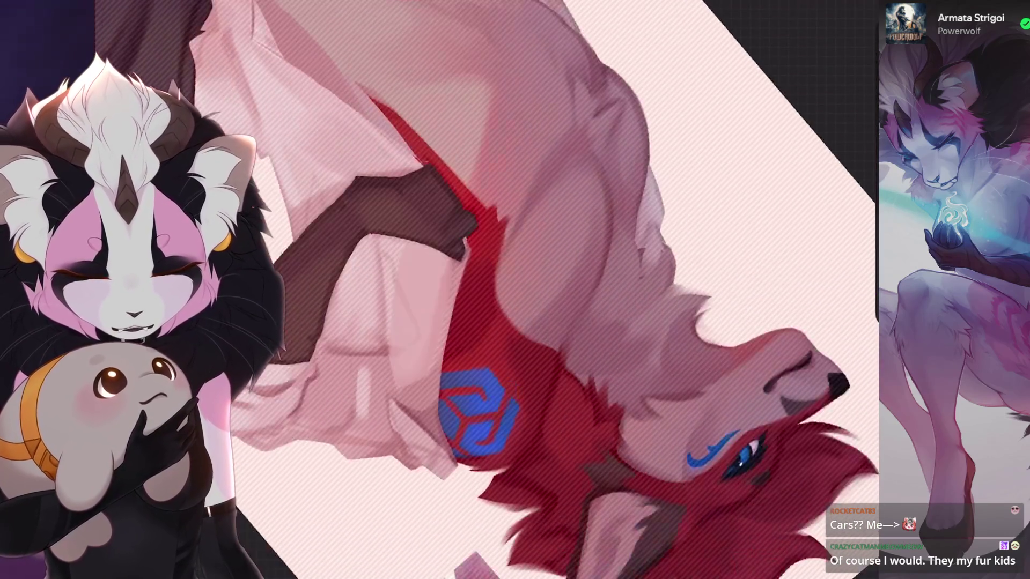
pyautogui.hotkey('ctrl', 'z')
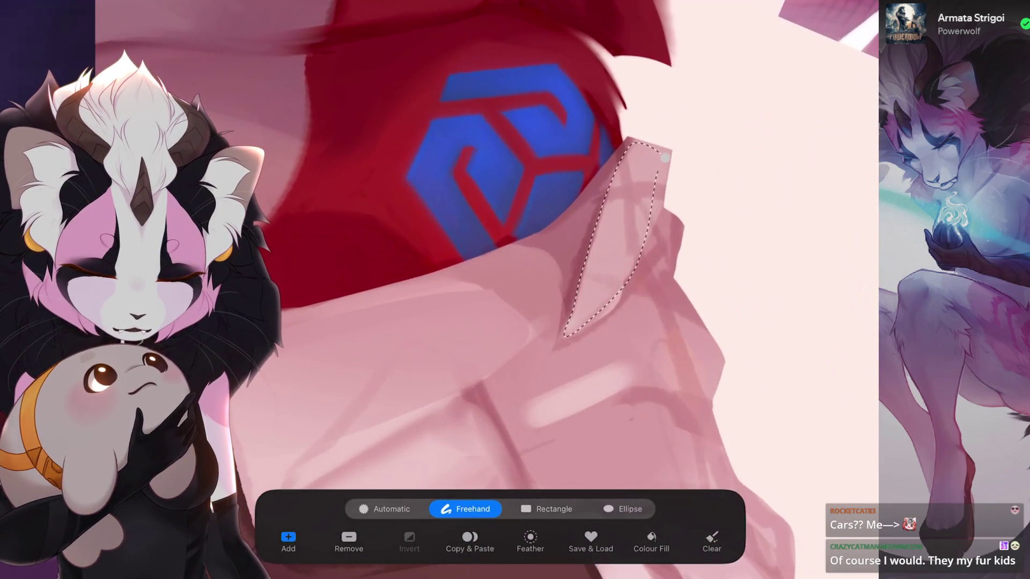
# - With a larger brush, trace the collar edge against the red fur
pyautogui.moveTo(875, 201); pyautogui.dragTo(876, 145)
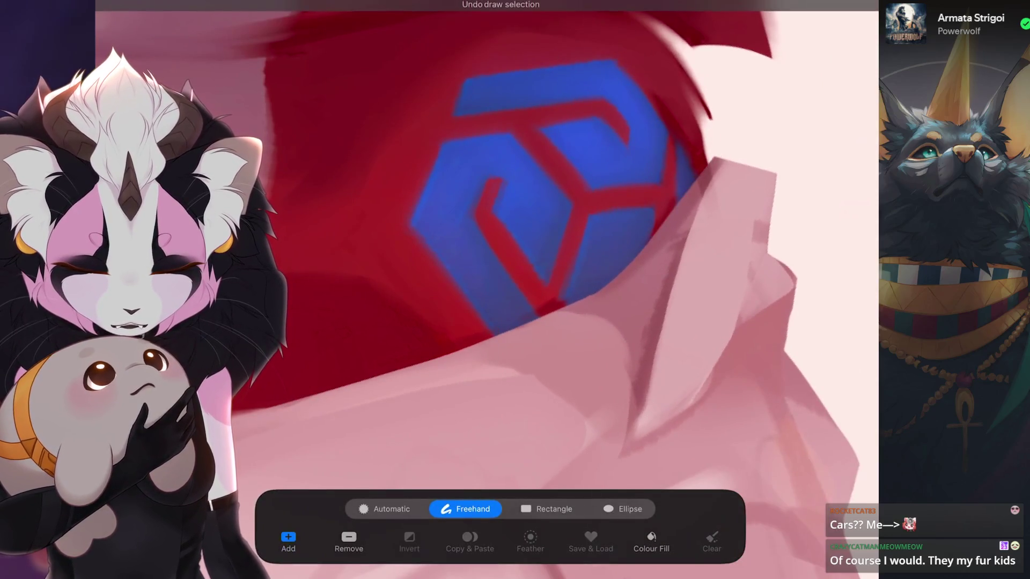
pyautogui.moveTo(595, 283); pyautogui.dragTo(402, 394)
# - Select the shirt folds near the glove with straight and freehand edges, painting inside and undoing misses
pyautogui.click(631, 242)
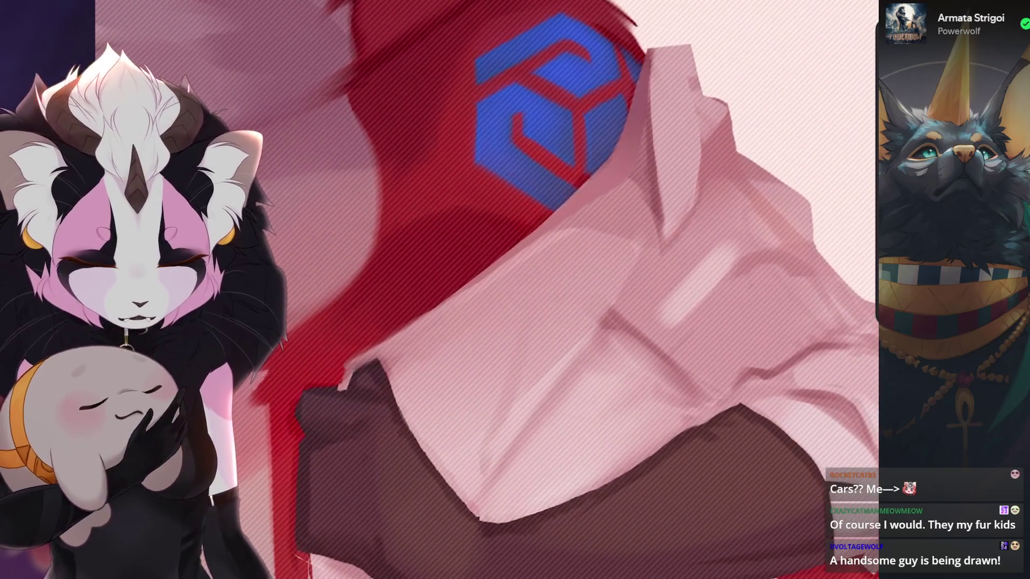
pyautogui.press('s')
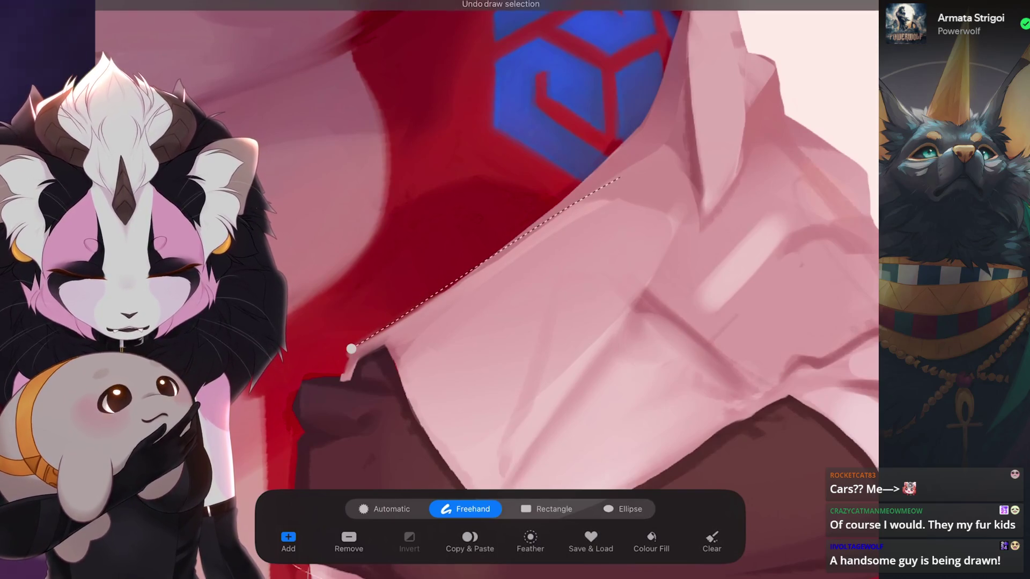
pyautogui.press('b')
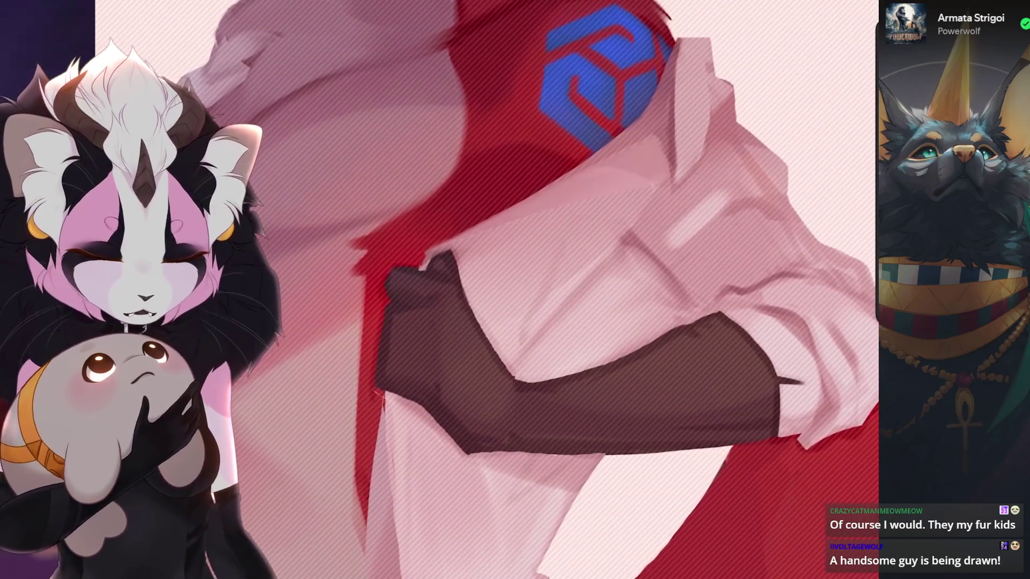
pyautogui.hotkey('ctrl', 'z')
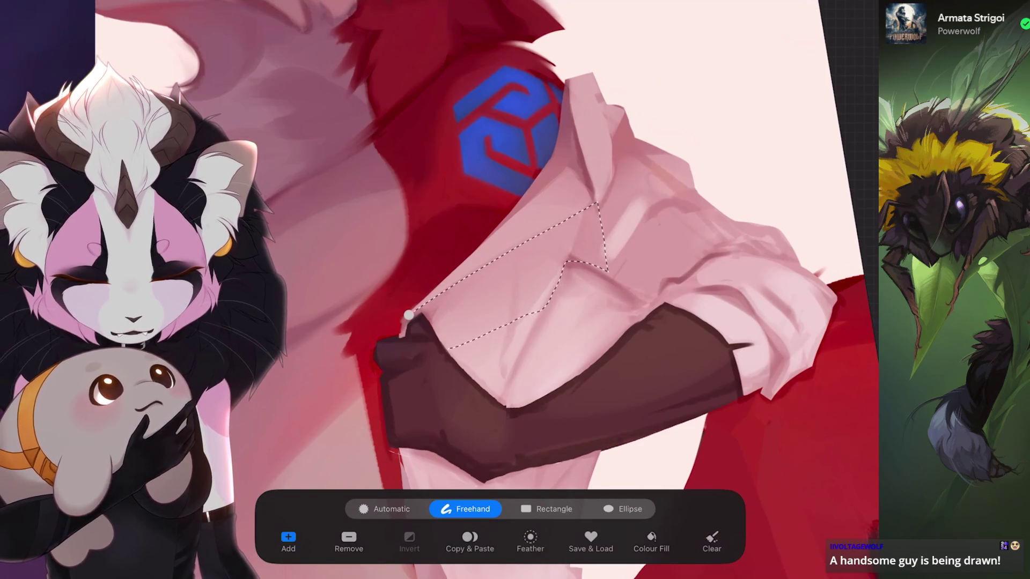
pyautogui.click(410, 315)
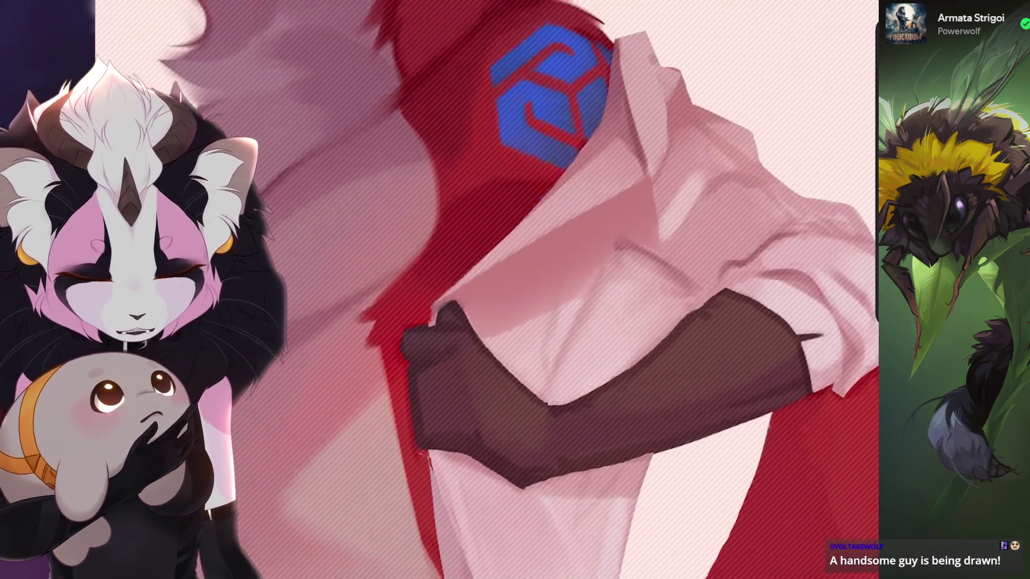
pyautogui.hotkey('ctrl', 'z')
pyautogui.scroll(-5, 481, 289)
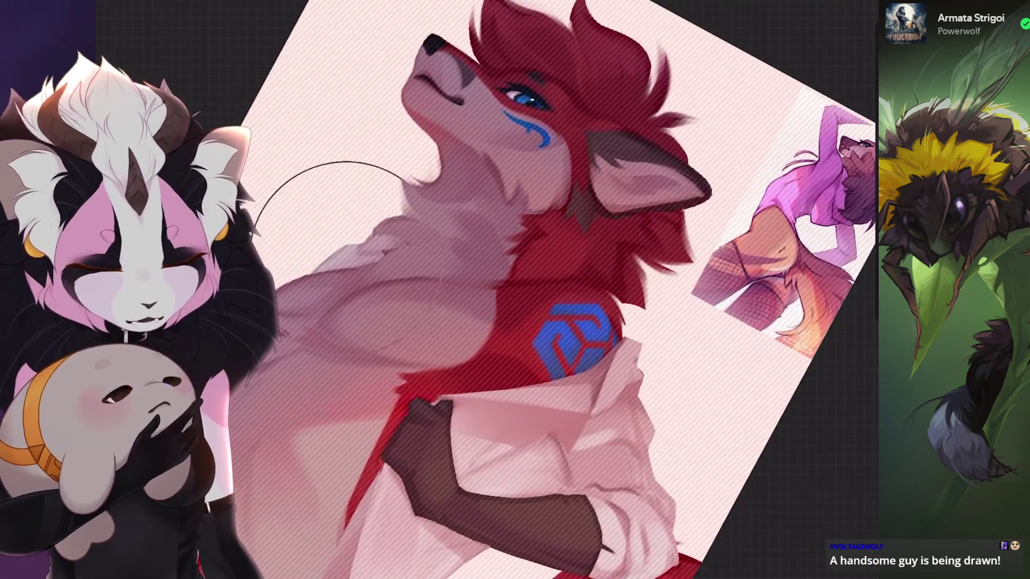
pyautogui.scroll(3, 439, 289)
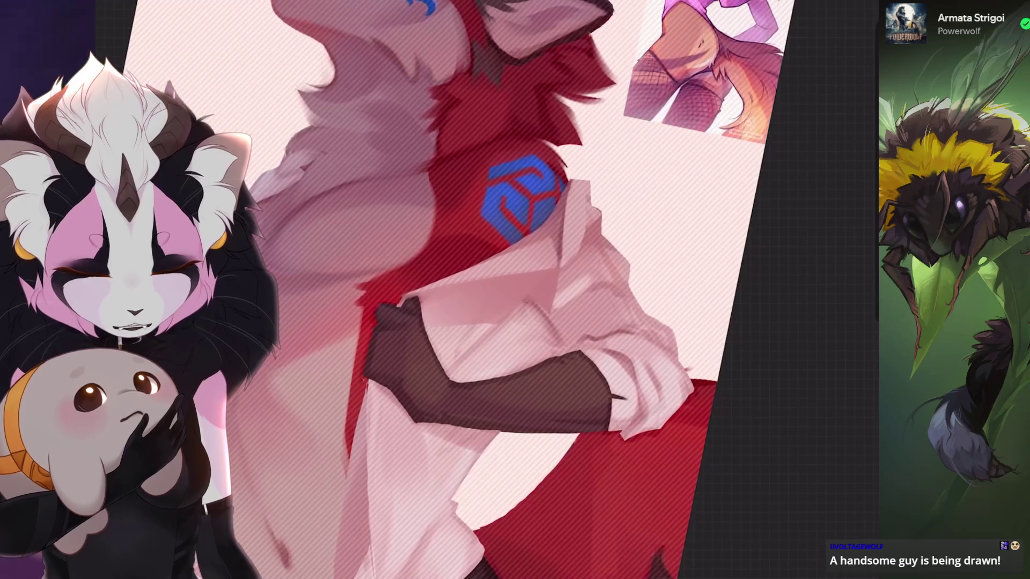
# - Frame the gloved arm, enlarge the brush and trace a freehand selection along the glove's edge
pyautogui.press('4')
pyautogui.press('4')
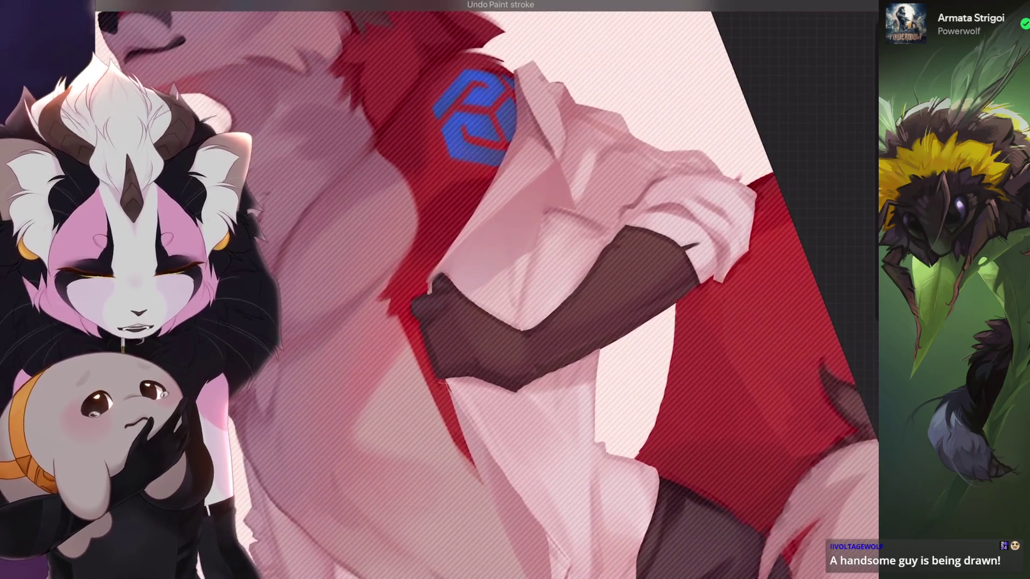
pyautogui.press('6')
pyautogui.press('6')
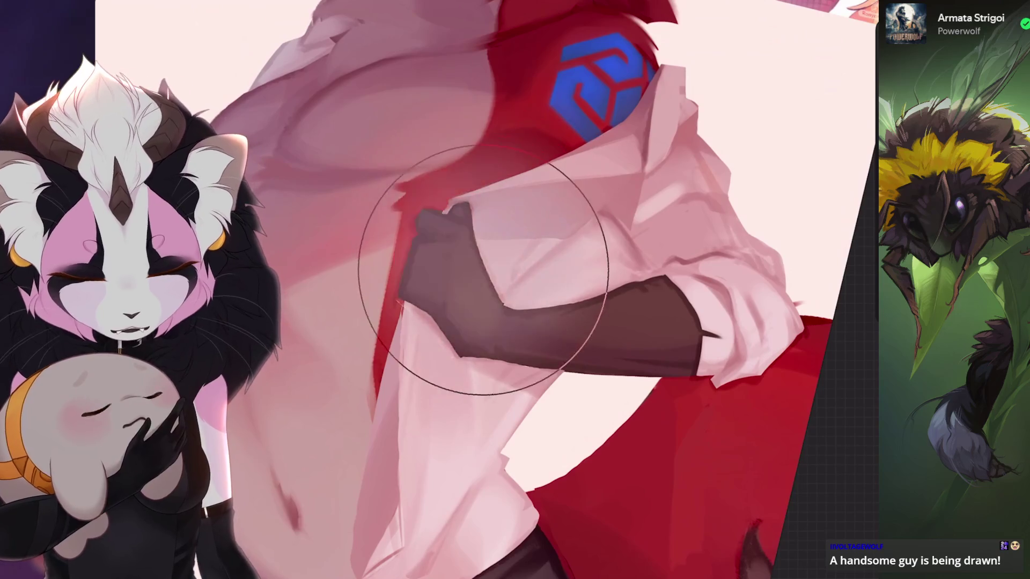
pyautogui.press('4')
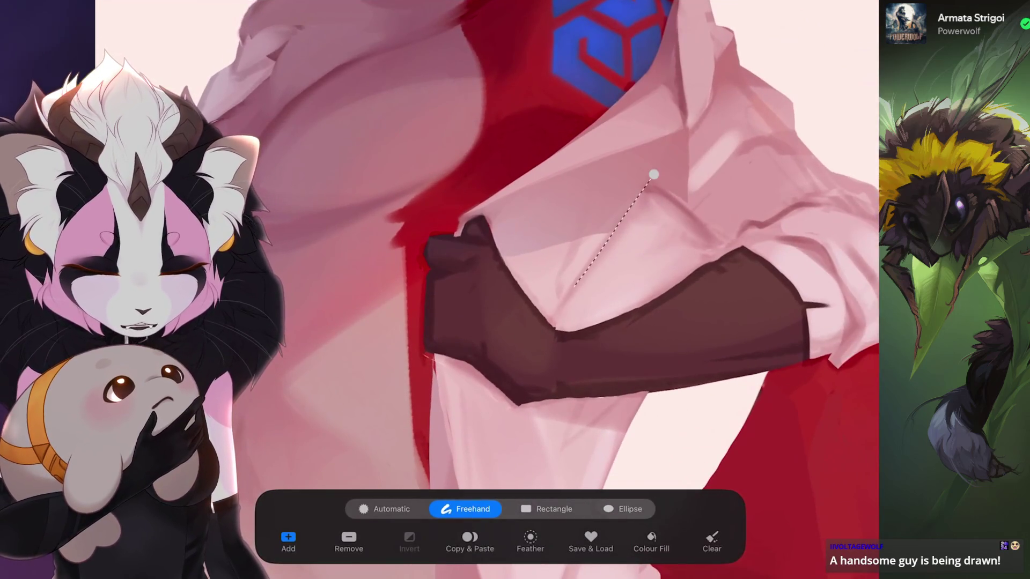
pyautogui.press('b')
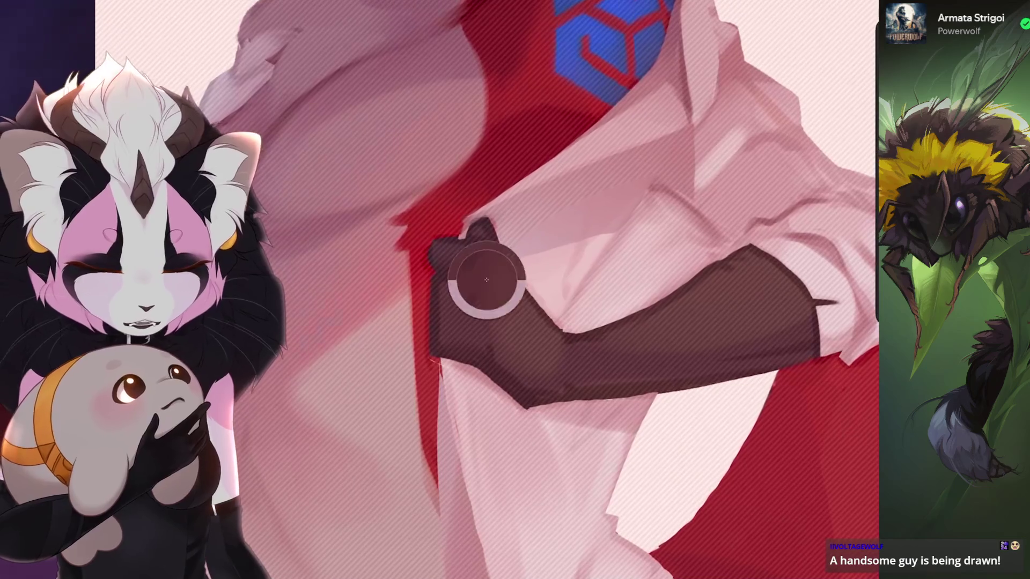
pyautogui.press('4')
pyautogui.press(']')
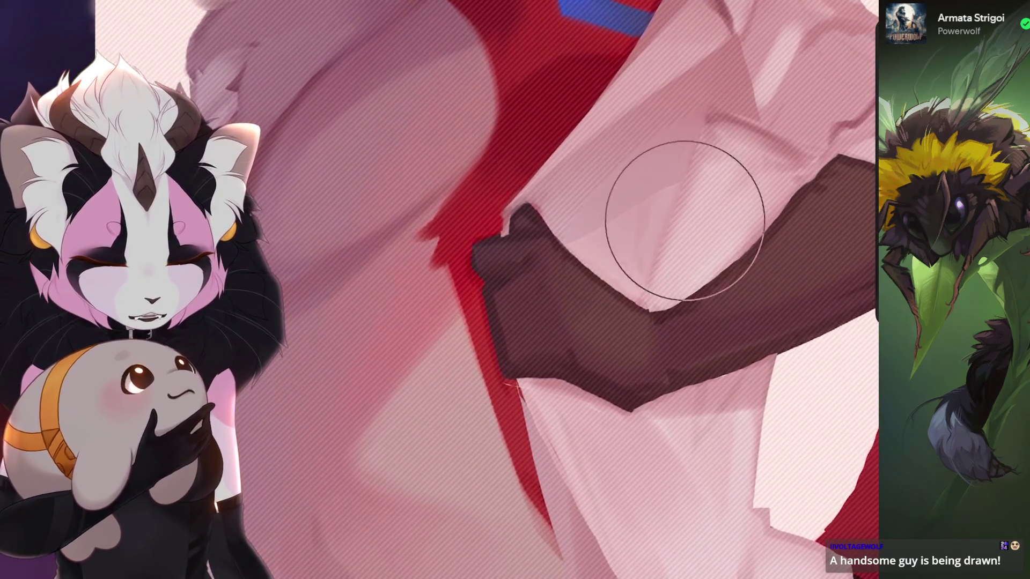
pyautogui.press('4')
pyautogui.press('-')
pyautogui.press('4')
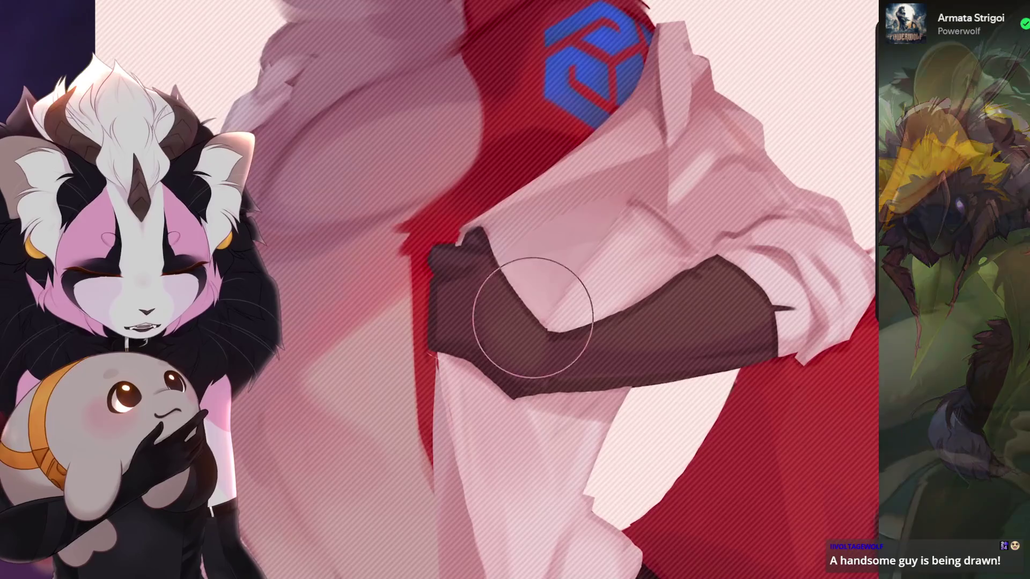
pyautogui.press('+')
pyautogui.press('6')
pyautogui.press('-')
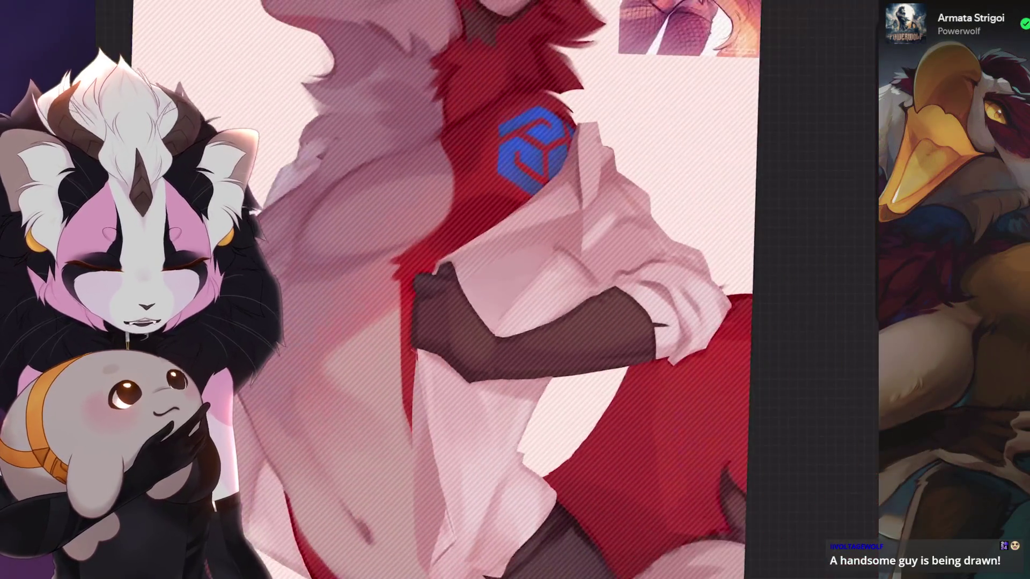
pyautogui.press('6')
pyautogui.press('+')
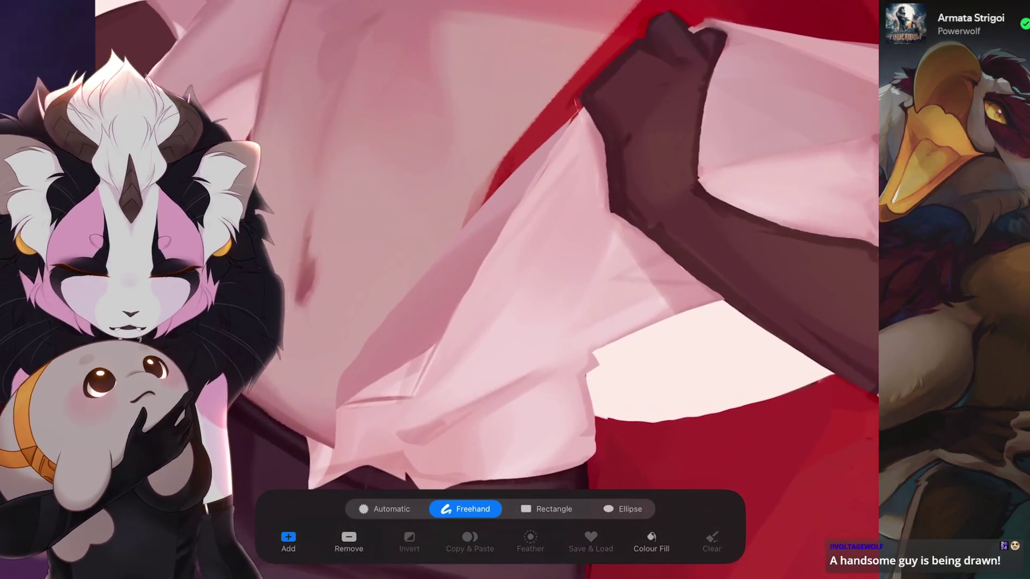
pyautogui.moveTo(565, 131); pyautogui.dragTo(610, 214)
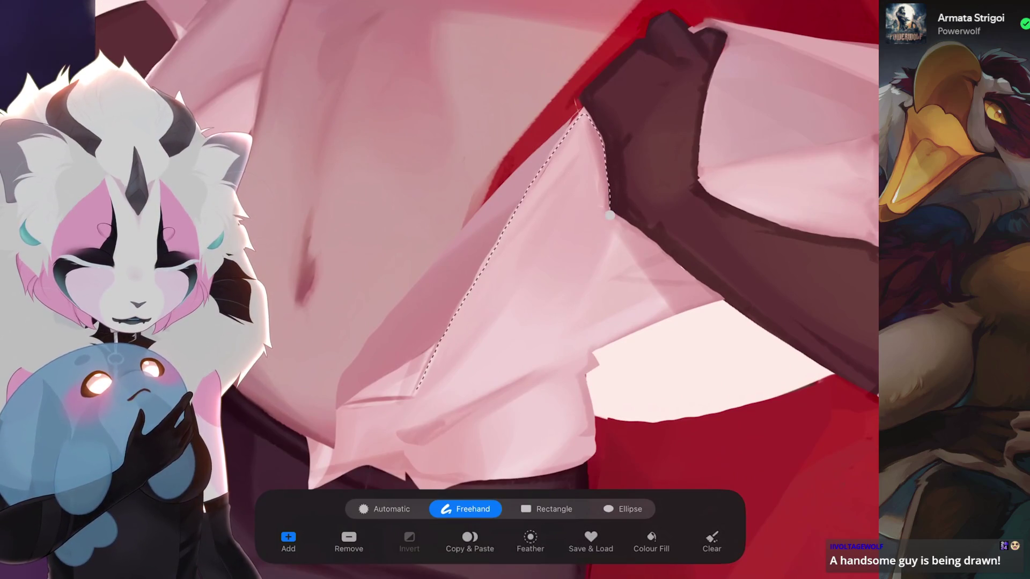
pyautogui.press('6')
pyautogui.press('-')
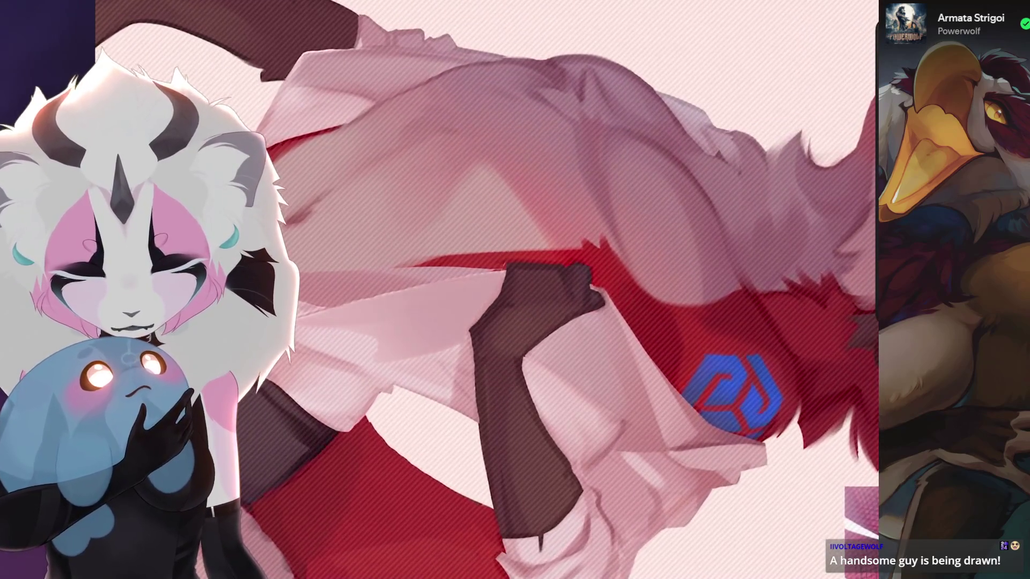
# - Isolate the shirt hem fold above the waistband, paint it, undo a stray stroke and start a new selection
pyautogui.press('6')
pyautogui.press('6')
pyautogui.press('6')
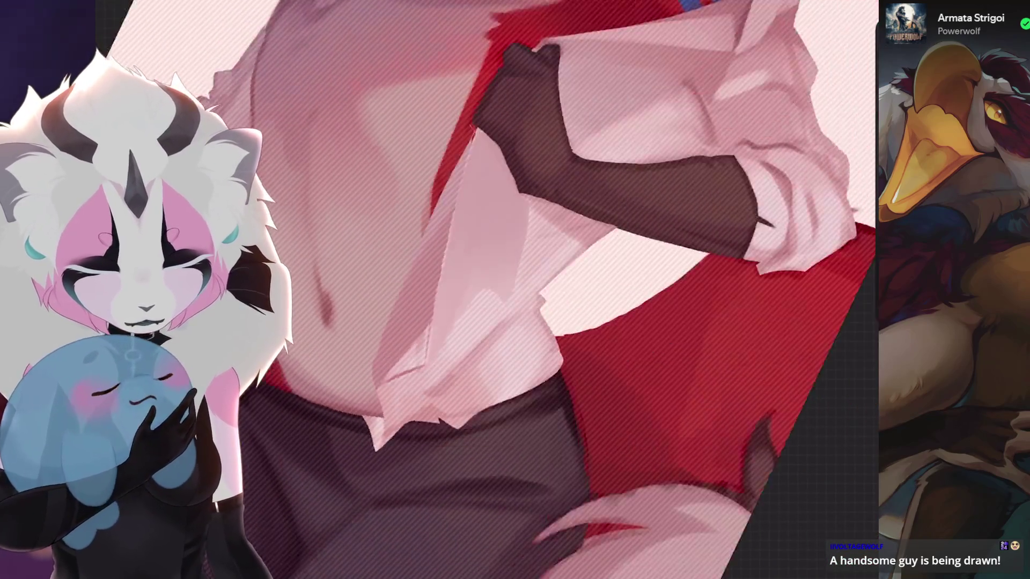
pyautogui.press('6')
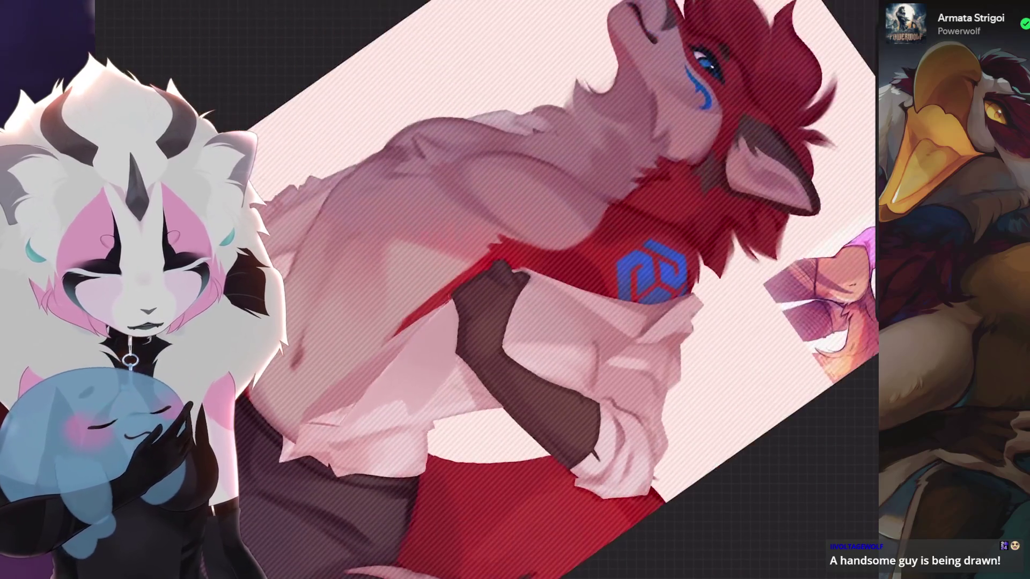
pyautogui.press('-')
pyautogui.press('6')
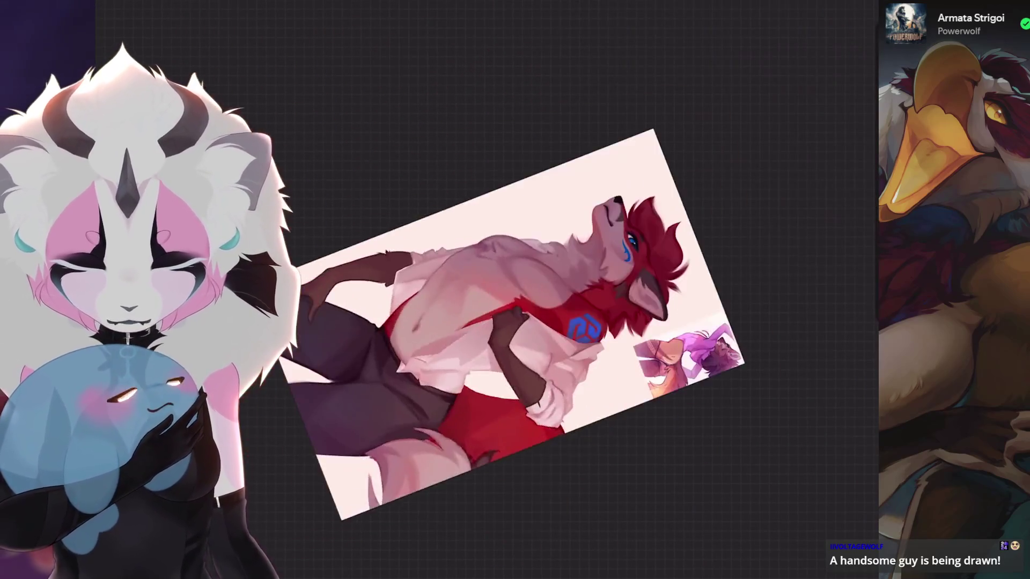
pyautogui.press('+')
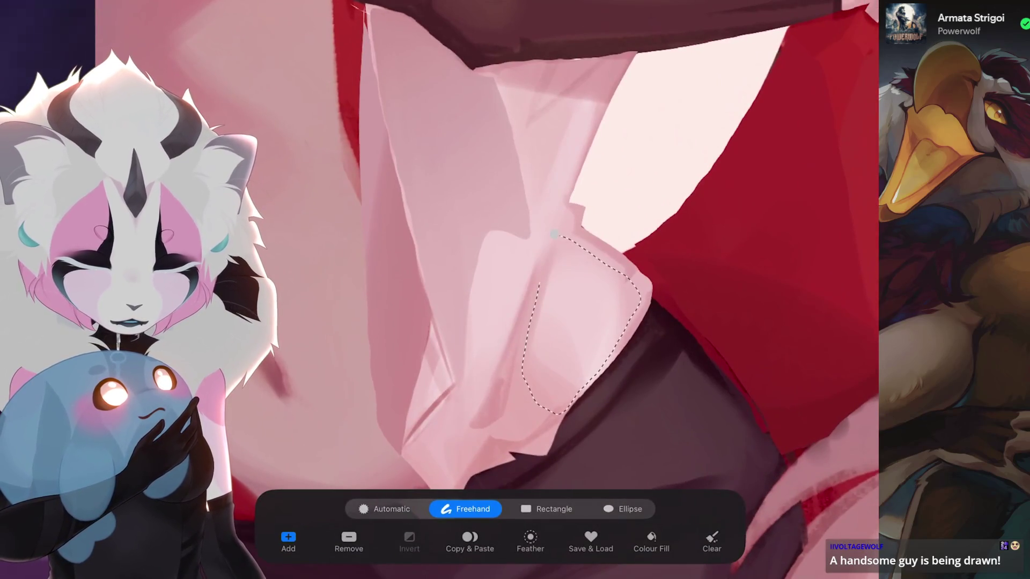
pyautogui.click(554, 234)
pyautogui.press('b')
pyautogui.press('-')
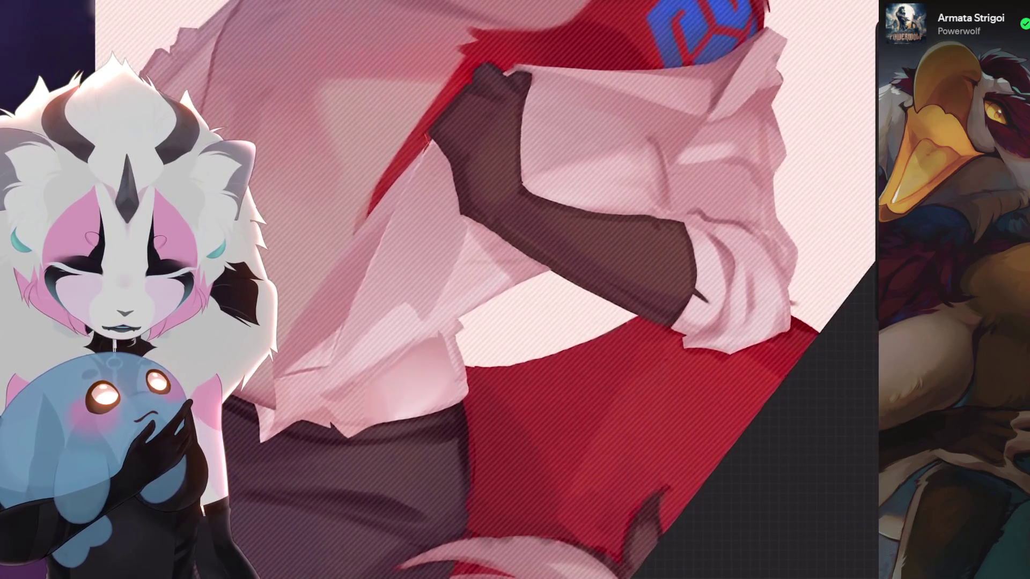
pyautogui.press('-')
pyautogui.hotkey('ctrl', 'z')
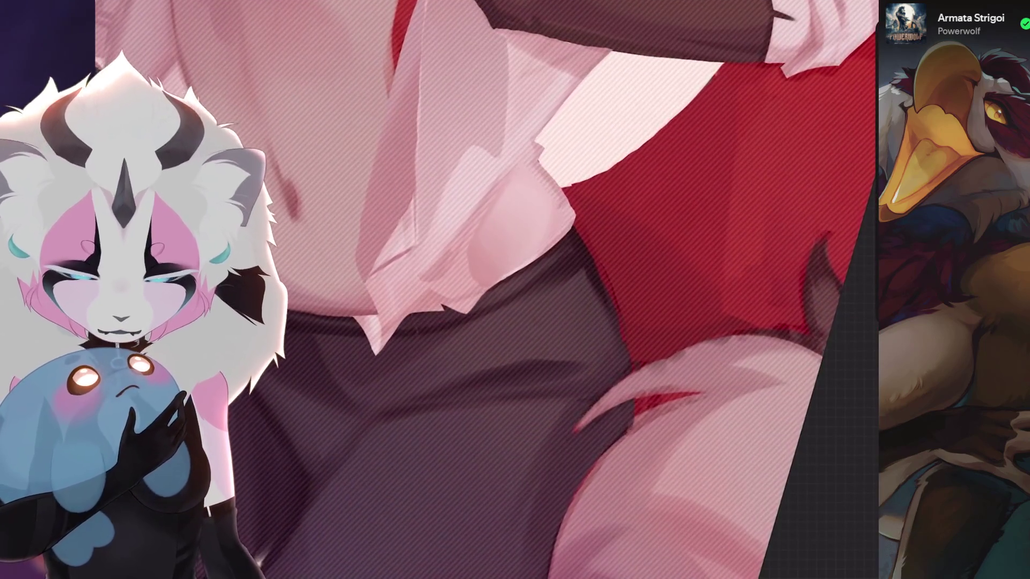
pyautogui.press('-')
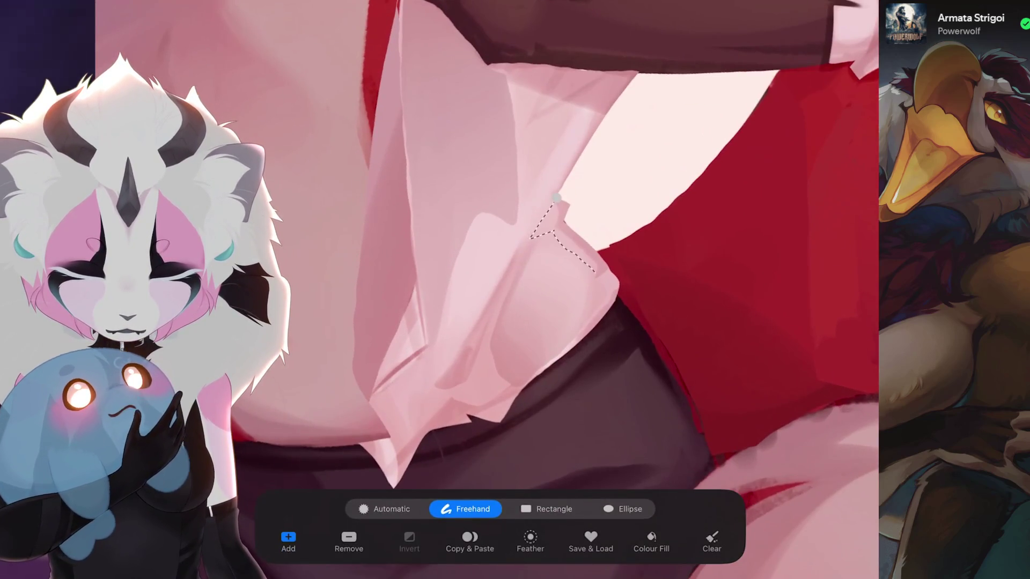
pyautogui.press('b')
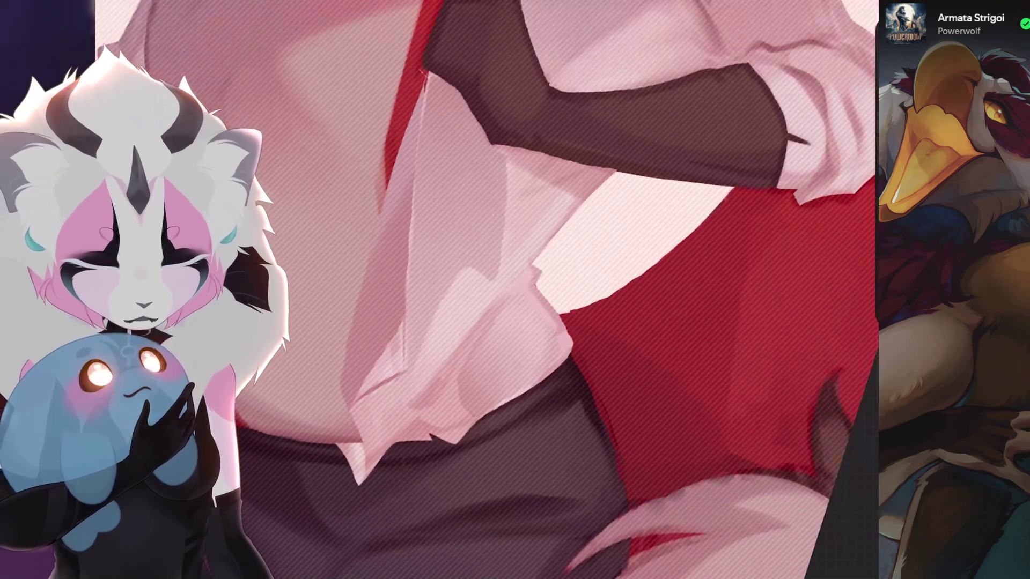
pyautogui.press(']')
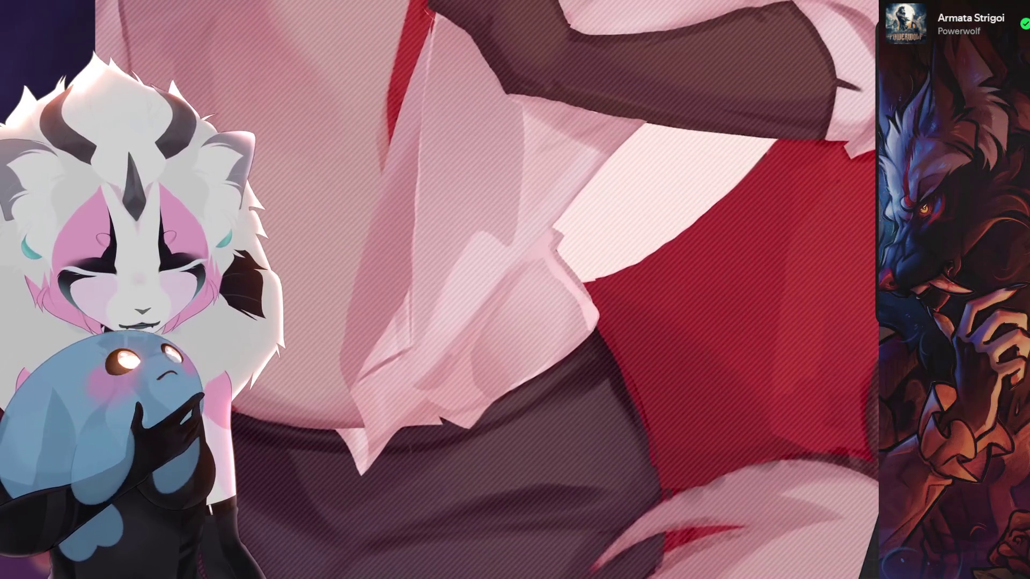
pyautogui.press('s')
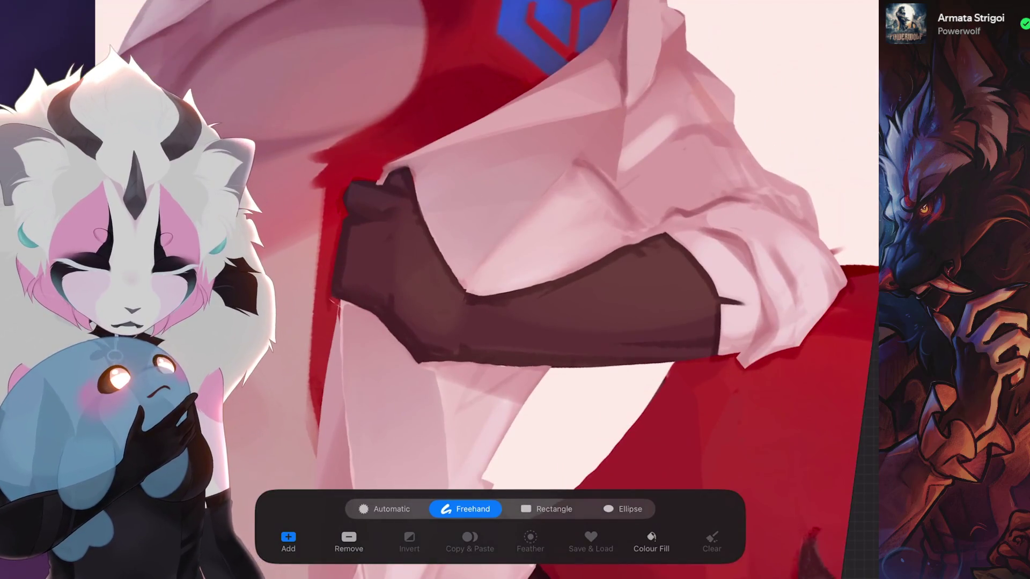
# - Confirm the selection near the rolled sleeve ready for the final shirt corrections
pyautogui.press('b')
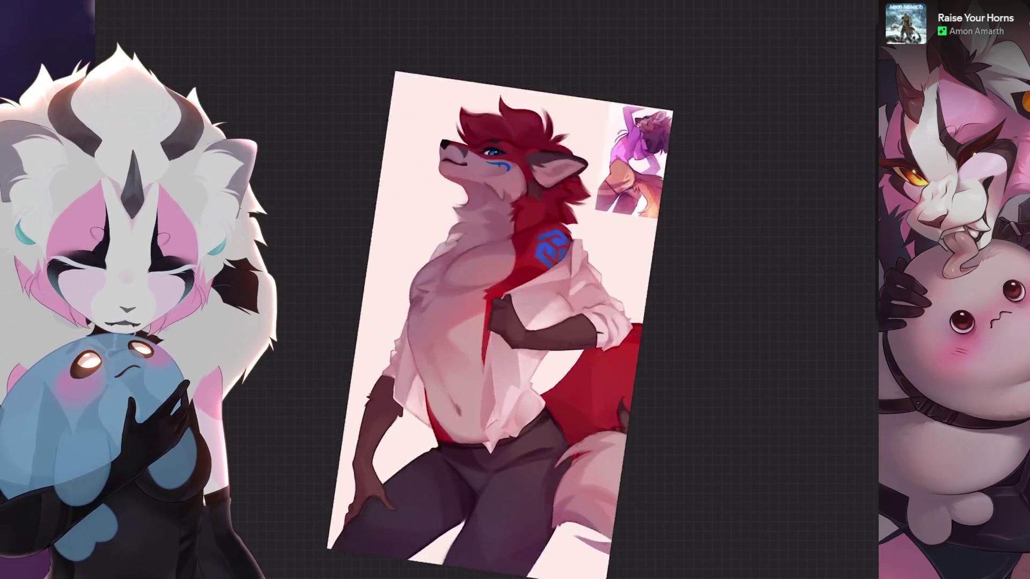
pyautogui.scroll(3, 515, 241)
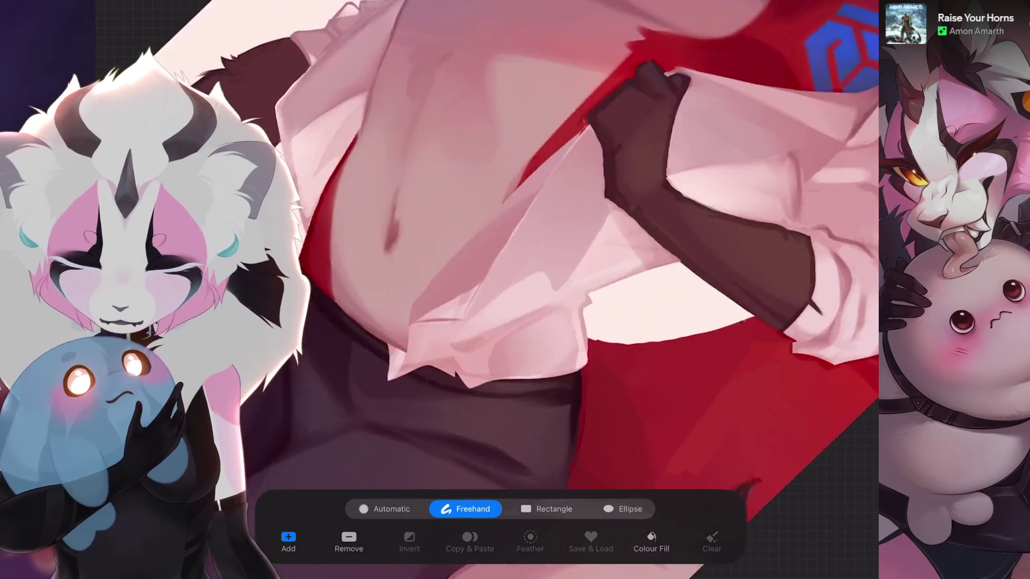
pyautogui.scroll(2, 516, 241)
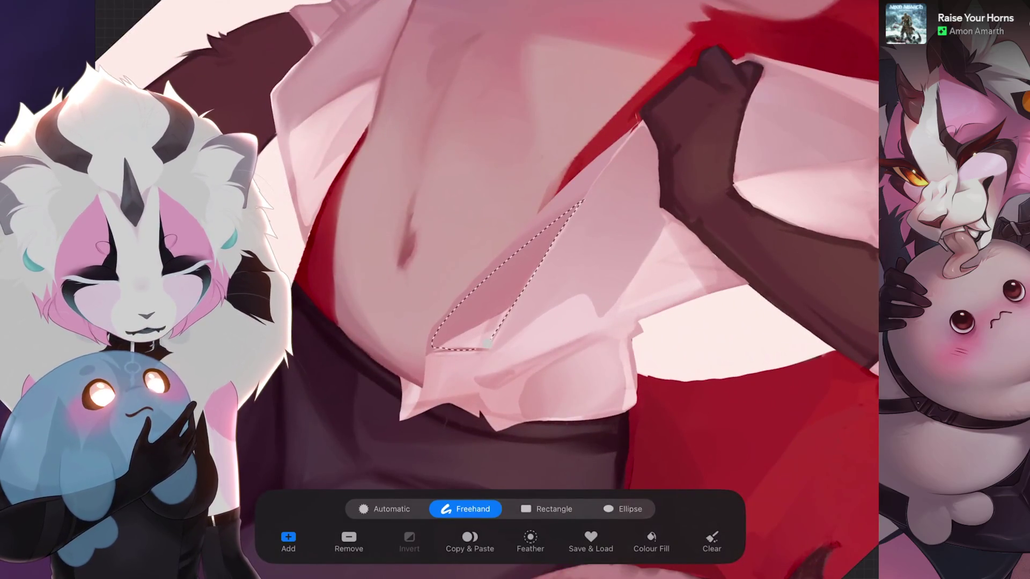
pyautogui.scroll(-2, 499, 241)
pyautogui.scroll(-2, 499, 242)
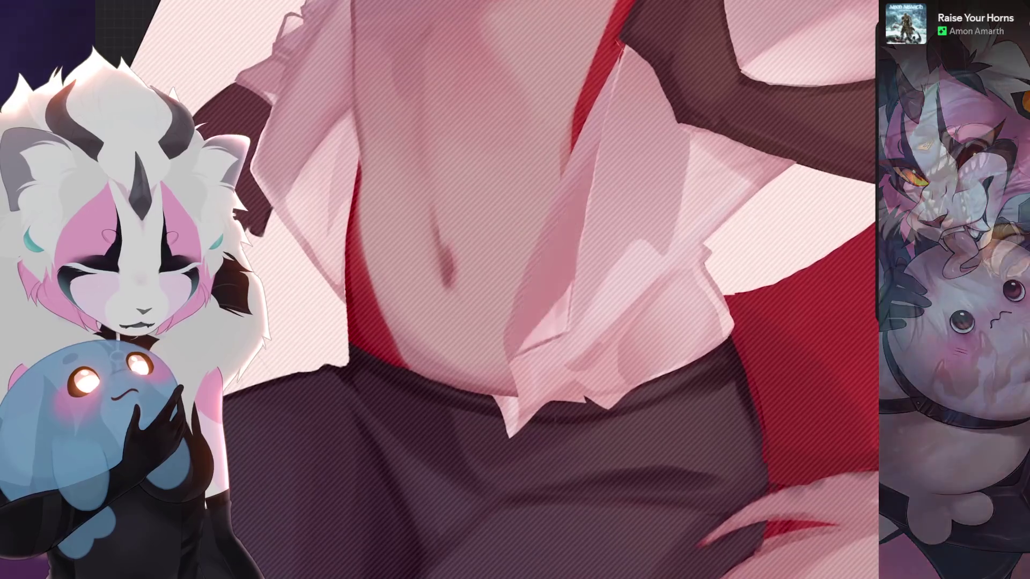
# - Undo a stray stroke, isolate a lower shirt-flap fold and paint inside it, then begin a chest selection
pyautogui.hotkey('ctrl', 'z')
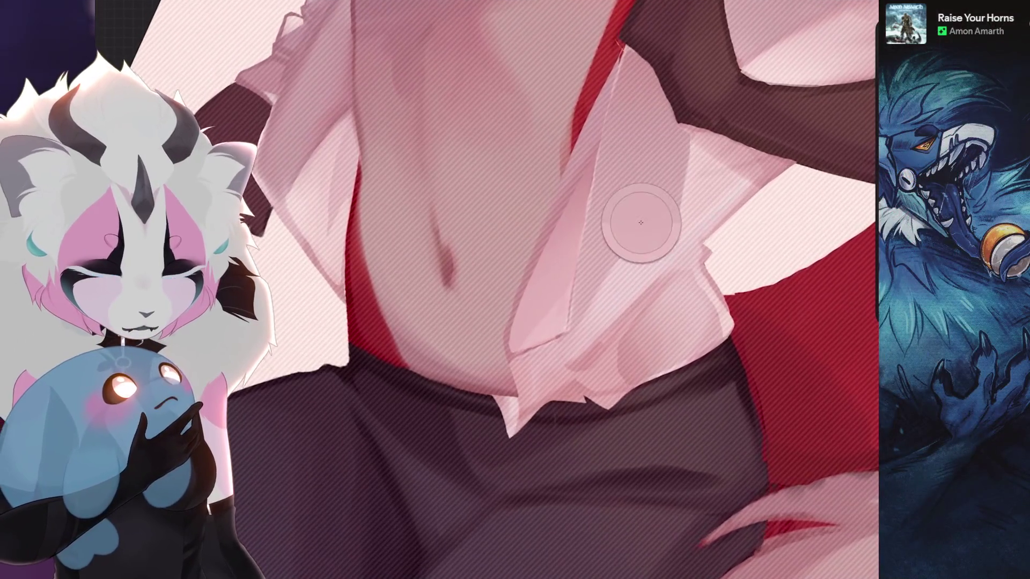
pyautogui.scroll(-2, 439, 290)
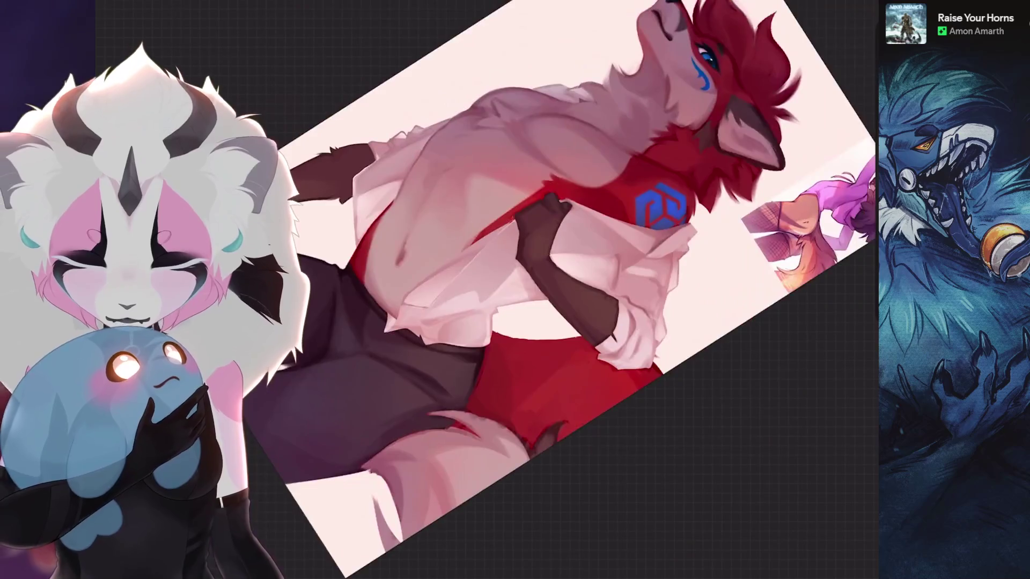
pyautogui.scroll(2, 440, 289)
pyautogui.press('s')
pyautogui.scroll(2, 439, 290)
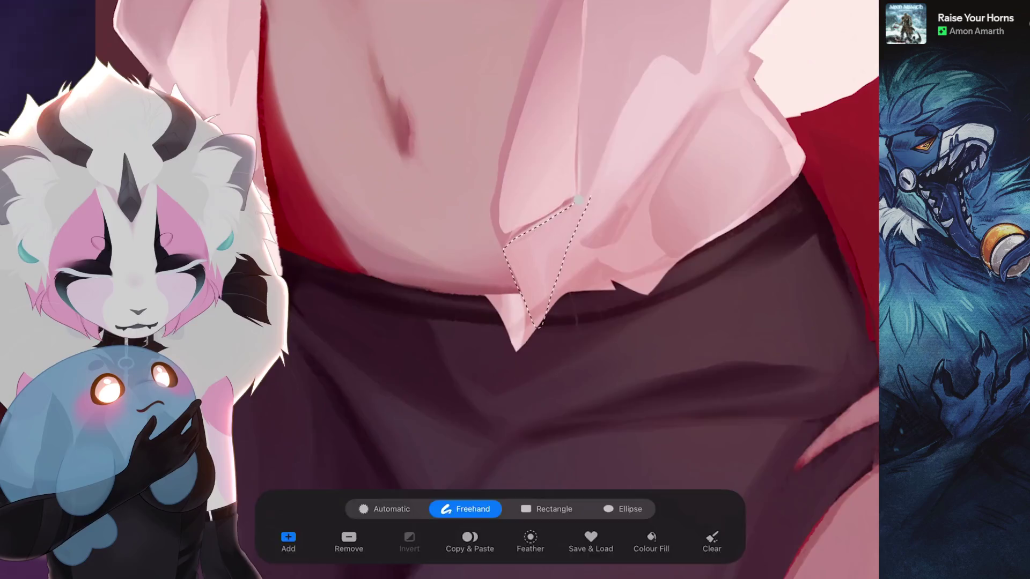
pyautogui.press('b')
pyautogui.scroll(2, 439, 290)
pyautogui.scroll(2, 440, 290)
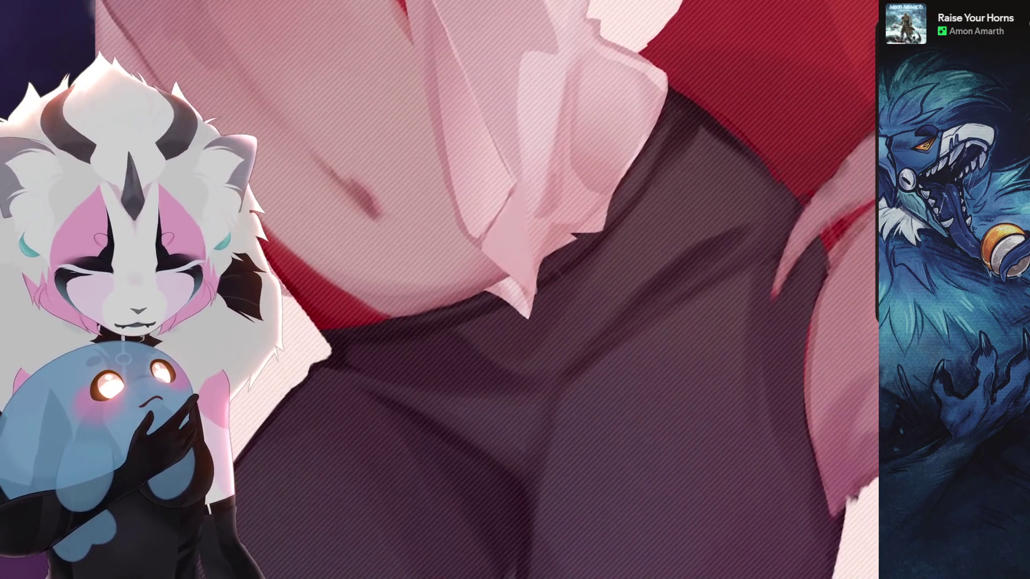
pyautogui.scroll(-2, 439, 290)
pyautogui.scroll(2, 547, 175)
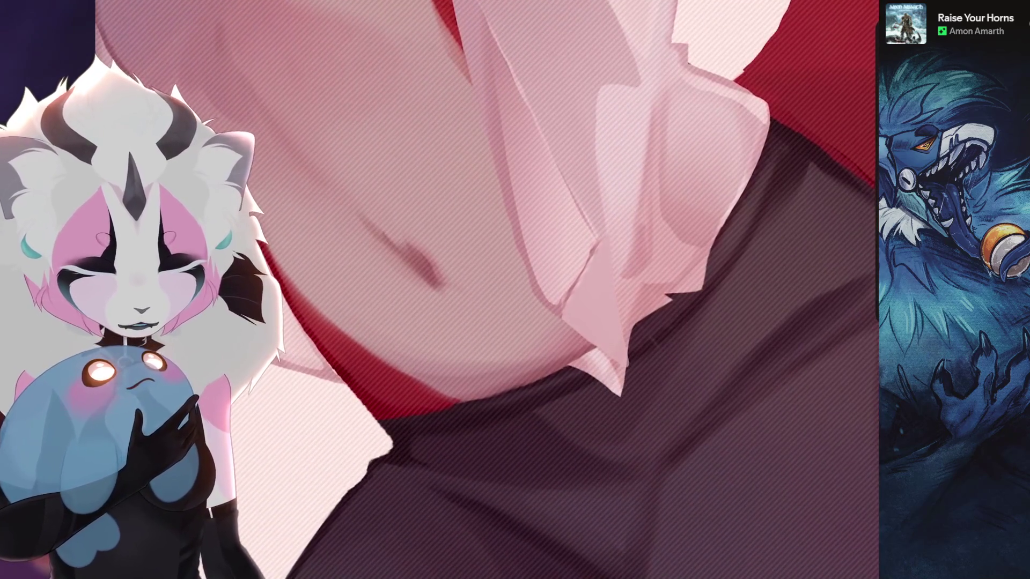
pyautogui.scroll(-3, 487, 291)
pyautogui.scroll(-2, 487, 290)
pyautogui.scroll(2, 487, 290)
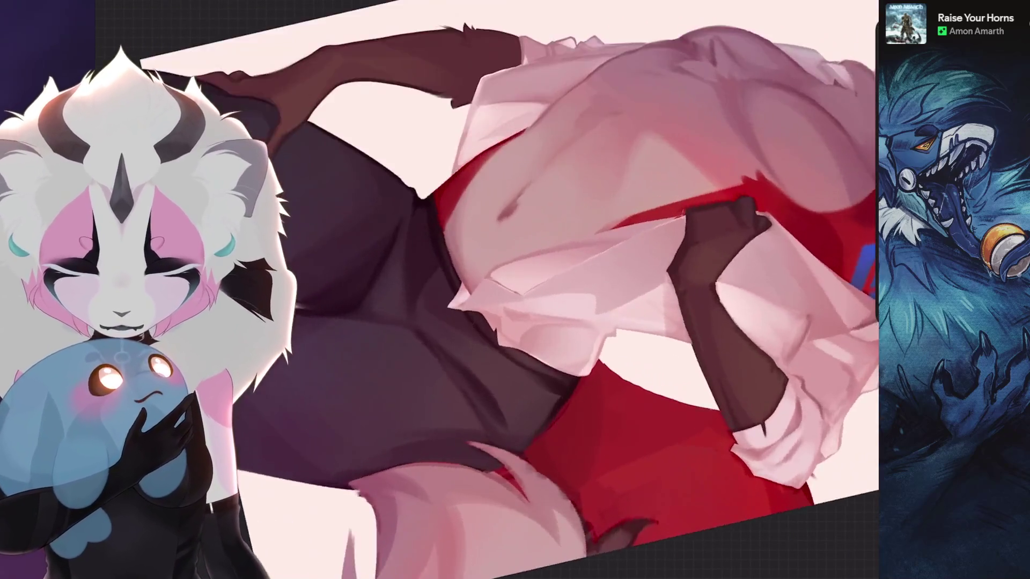
pyautogui.scroll(3, 486, 290)
pyautogui.press('s')
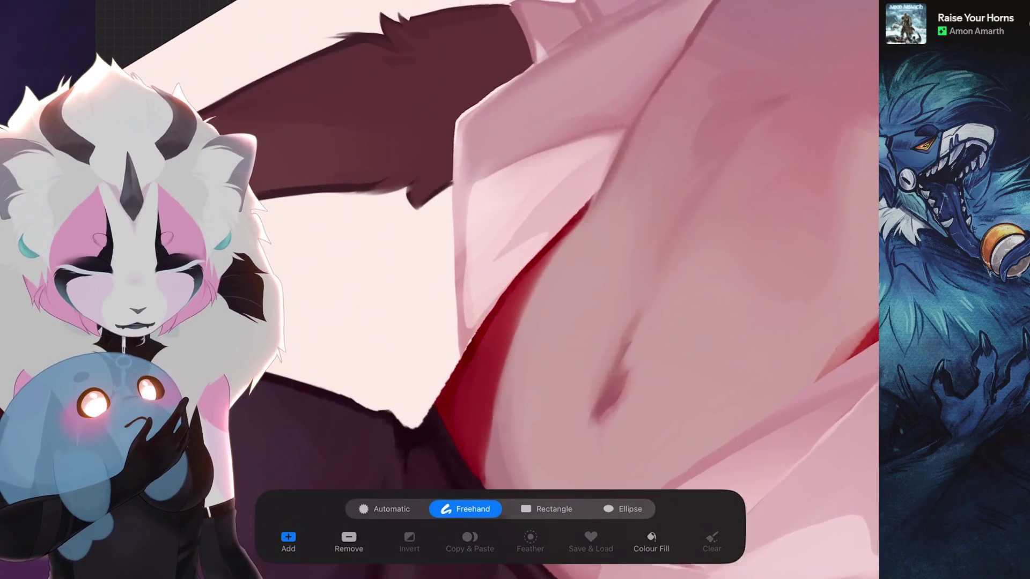
pyautogui.scroll(-1, 500, 290)
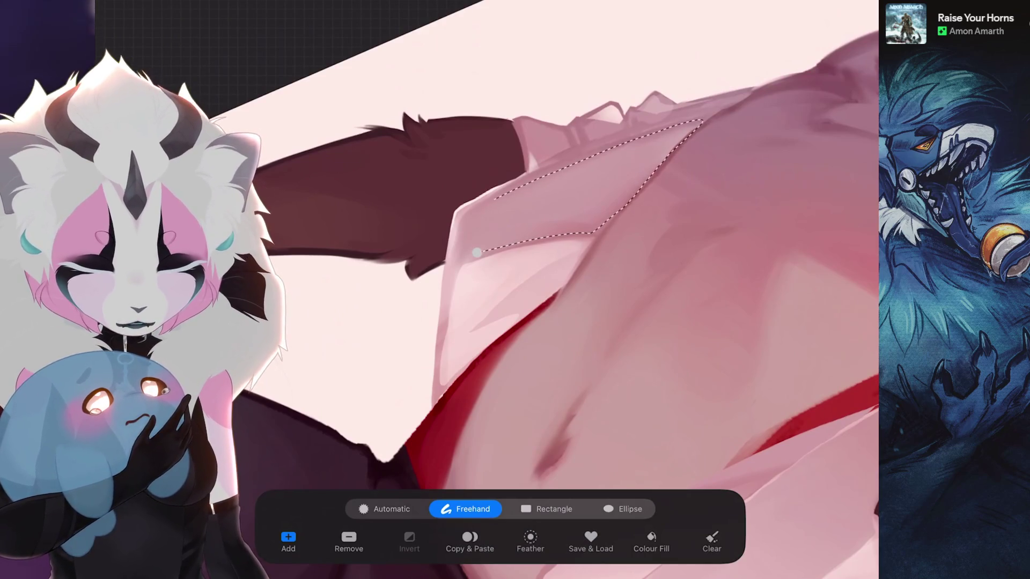
pyautogui.scroll(-2, 486, 290)
# - Close the shirt-edge selection by the raised arm, paint two isolated areas, and begin another outline
pyautogui.press('b')
pyautogui.scroll(2, 487, 290)
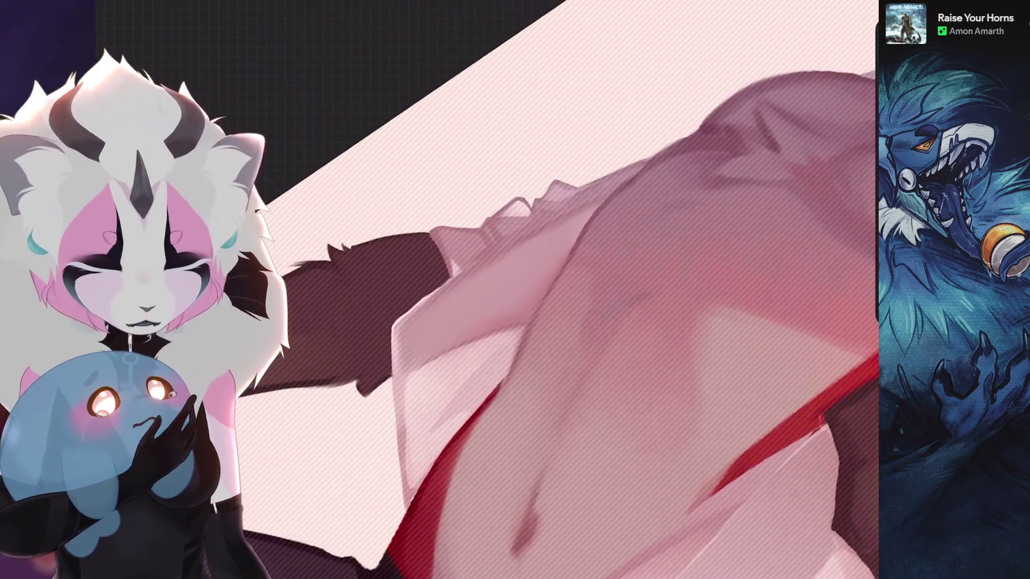
pyautogui.scroll(-2, 487, 290)
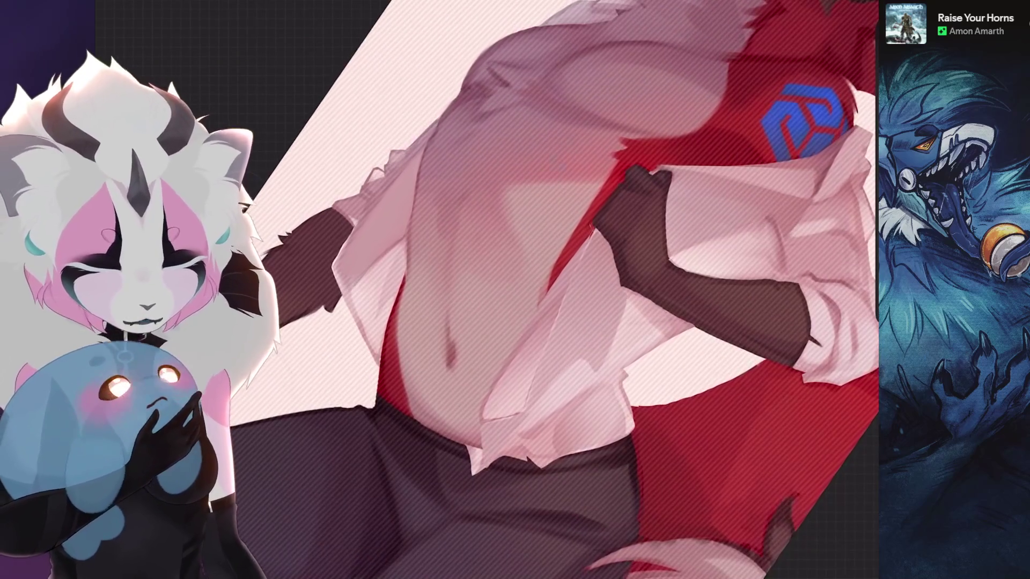
pyautogui.scroll(1, 486, 289)
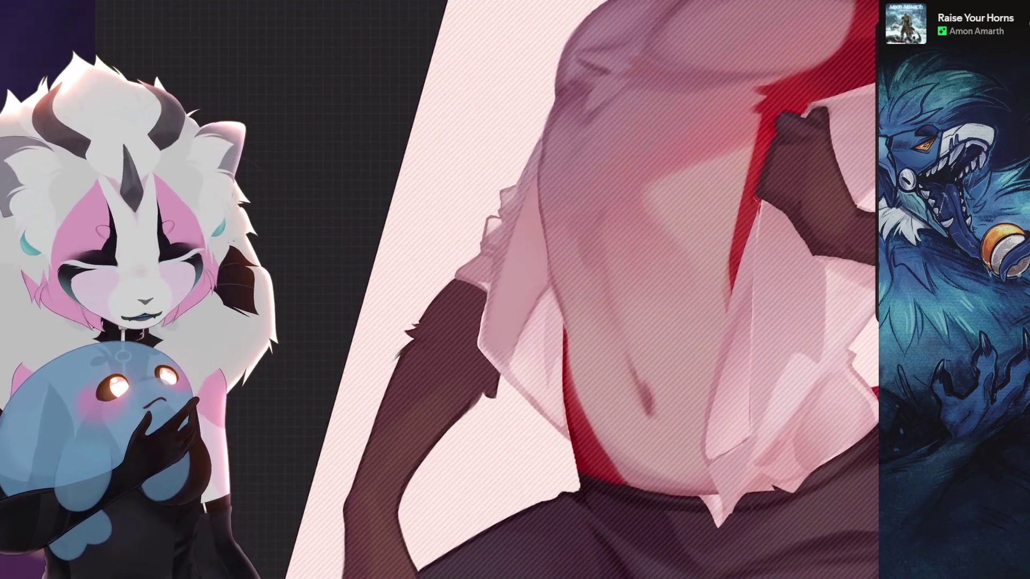
pyautogui.scroll(-1, 537, 209)
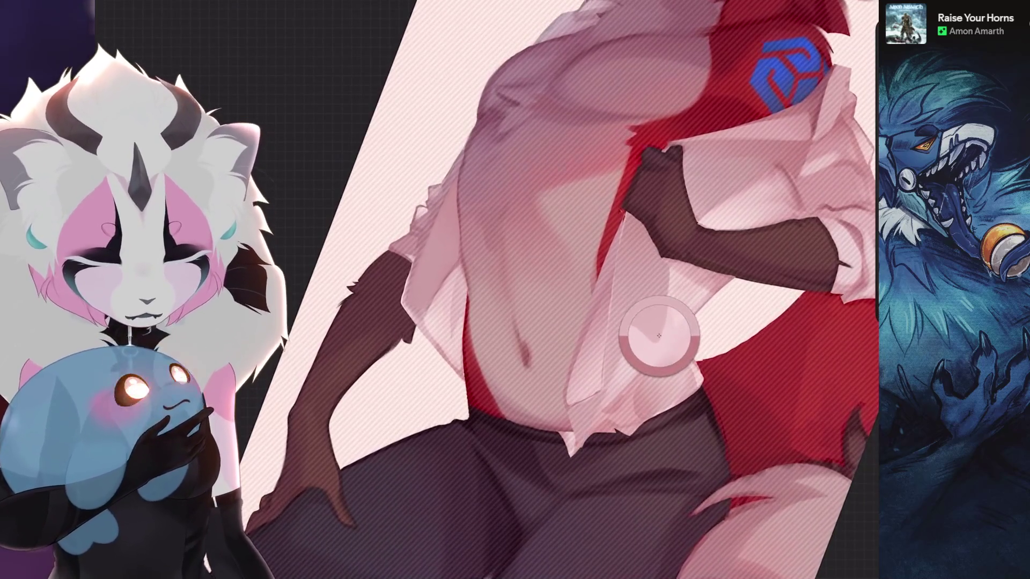
pyautogui.scroll(2, 668, 340)
pyautogui.scroll(-1, 527, 288)
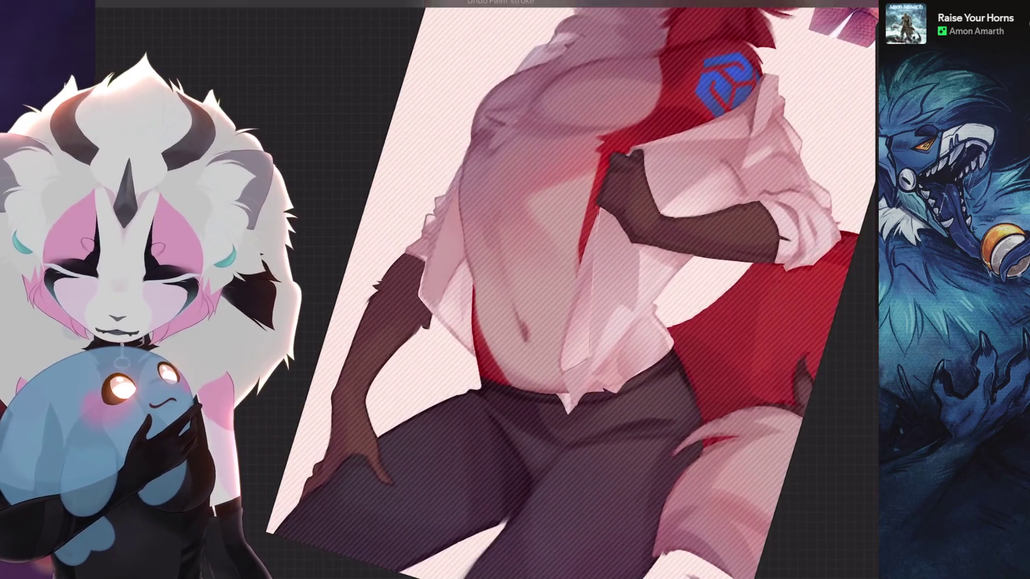
pyautogui.scroll(1, 523, 317)
pyautogui.scroll(1, 547, 338)
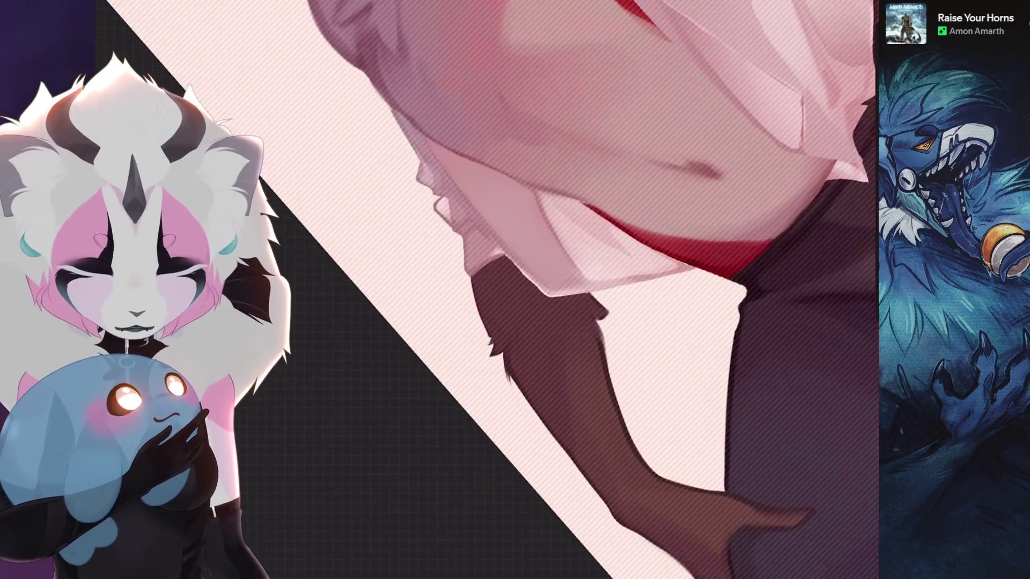
pyautogui.scroll(1, 604, 277)
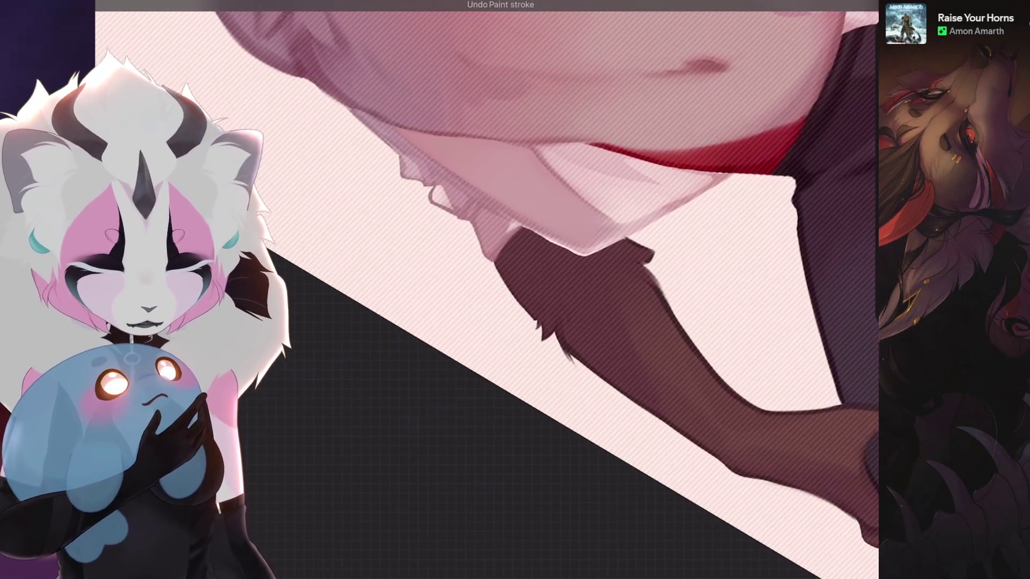
pyautogui.scroll(-2, 487, 290)
pyautogui.scroll(-1, 487, 290)
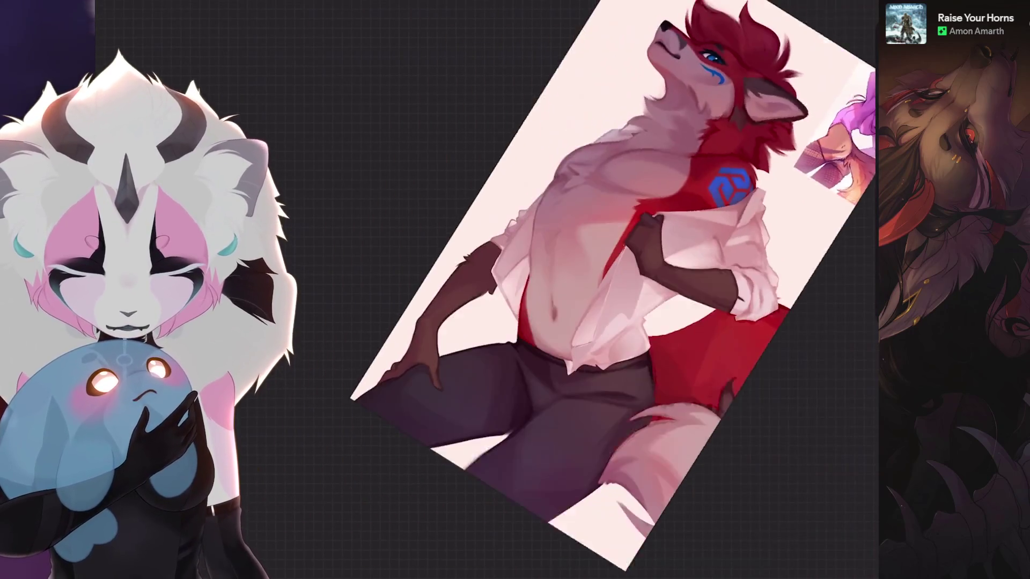
pyautogui.scroll(2, 579, 290)
pyautogui.press('s')
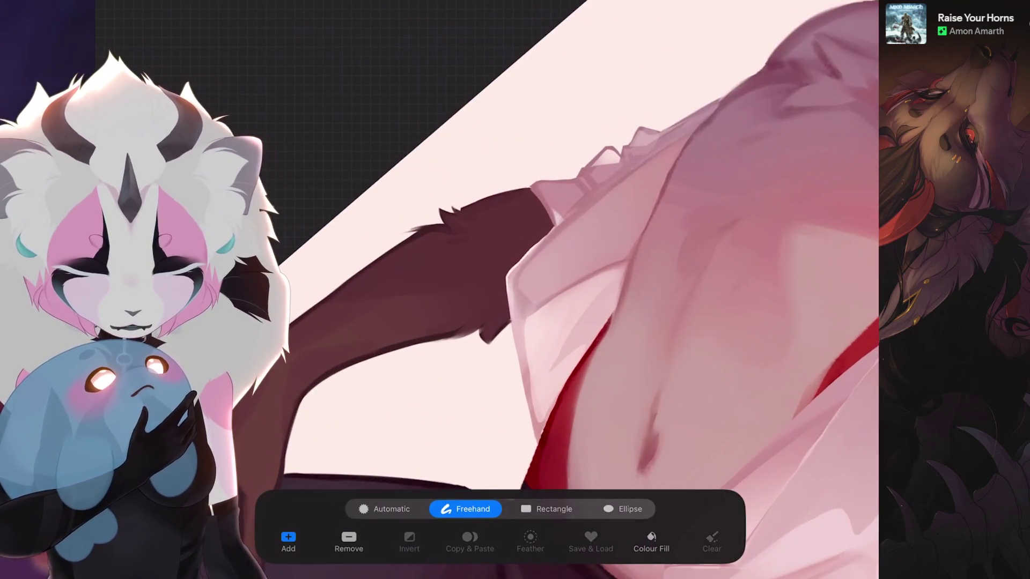
pyautogui.press('b')
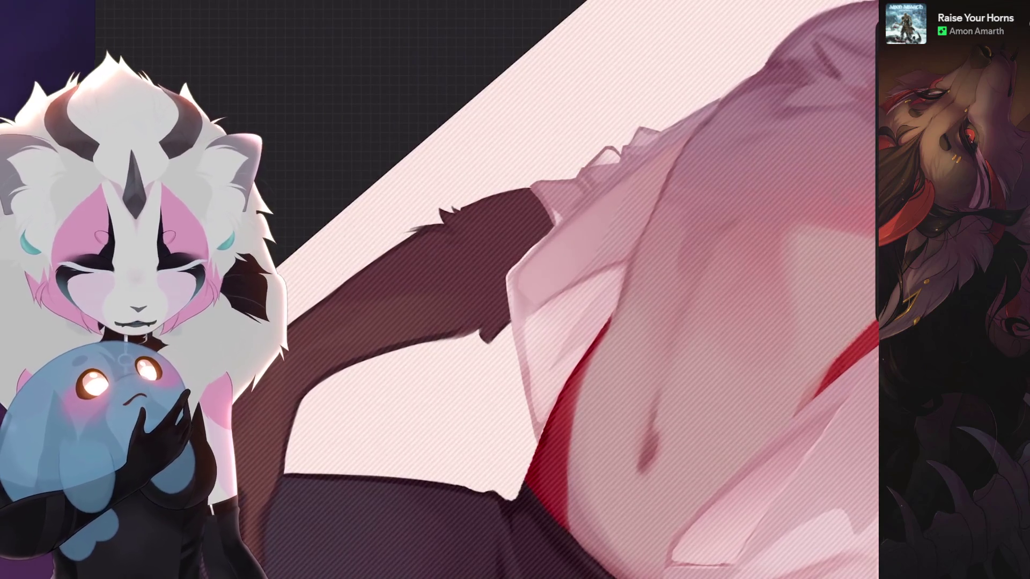
pyautogui.scroll(2, 567, 289)
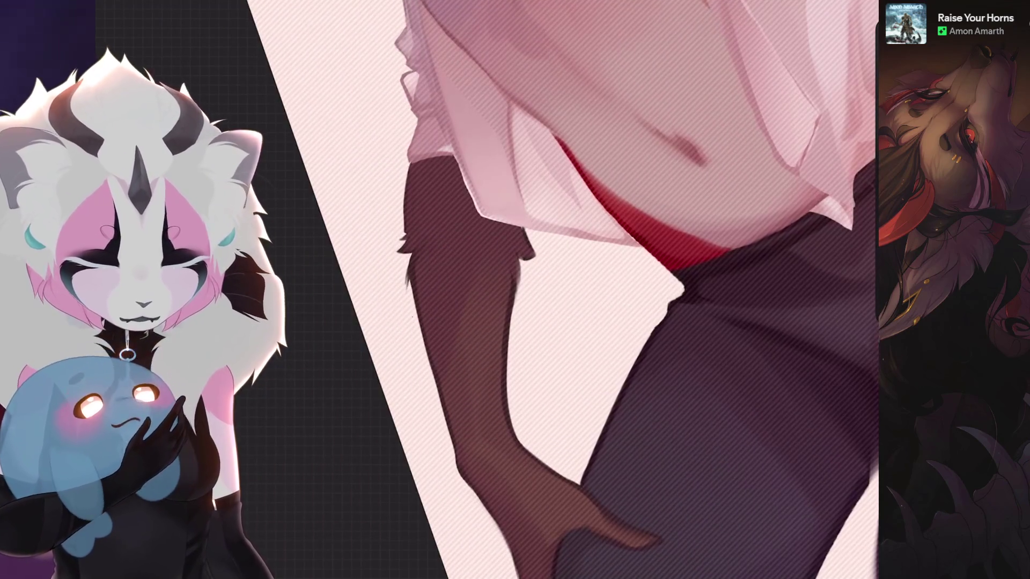
pyautogui.scroll(-2, 567, 289)
pyautogui.scroll(2, 567, 290)
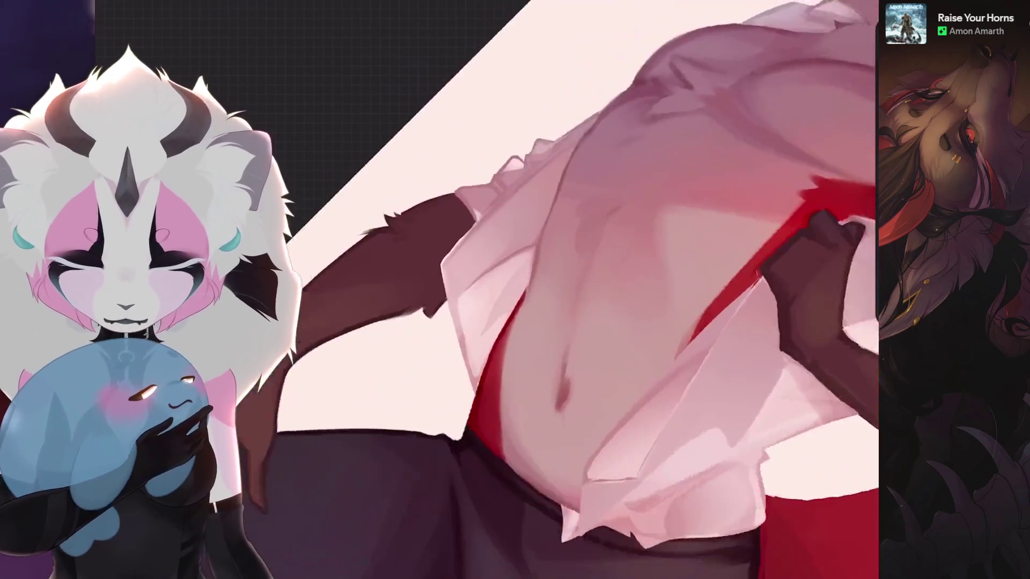
pyautogui.press('s')
pyautogui.scroll(2, 567, 289)
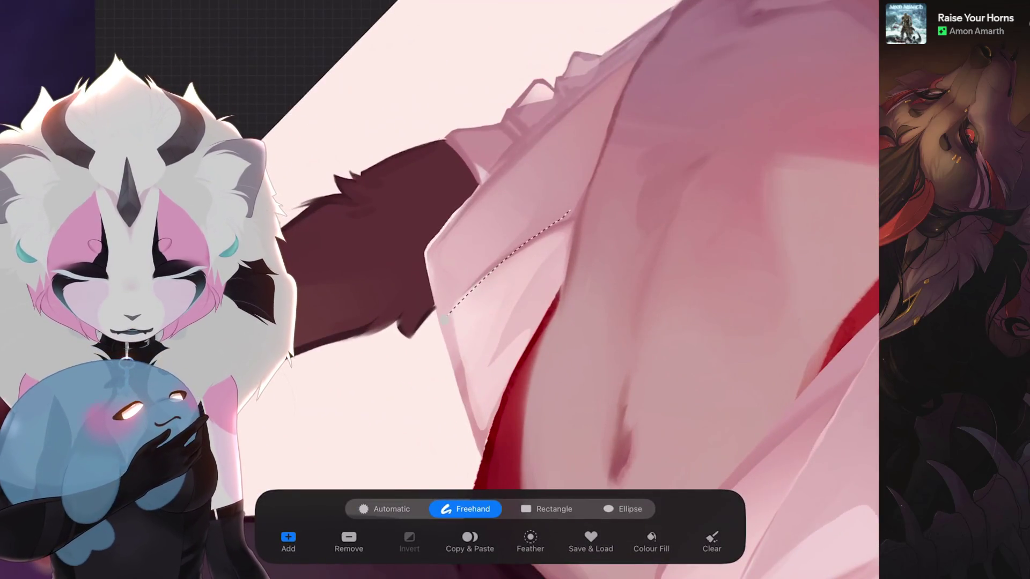
# - Redraw and close the Freehand outline along the shirt's front edge, reframe, and return to painting
pyautogui.hotkey('ctrl', 'z')
pyautogui.moveTo(531, 242); pyautogui.dragTo(623, 88)
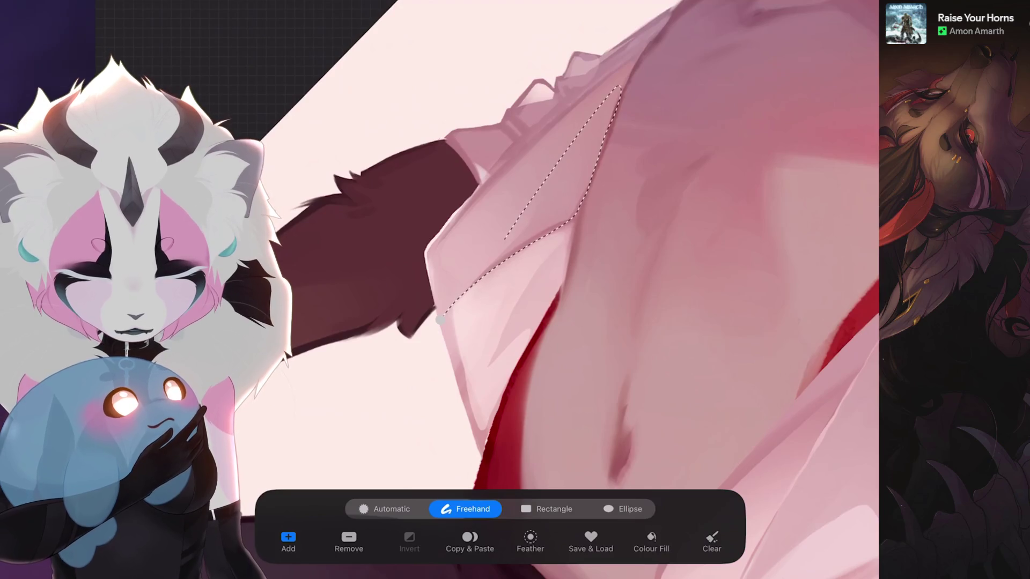
pyautogui.click(440, 319)
pyautogui.moveTo(450, 306)
pyautogui.mouseDown()
pyautogui.moveTo(511, 332)
pyautogui.moveTo(524, 283)
pyautogui.mouseUp()
pyautogui.moveTo(564, 322)
pyautogui.mouseDown()
pyautogui.moveTo(514, 289)
pyautogui.moveTo(531, 306)
pyautogui.moveTo(547, 313)
pyautogui.moveTo(515, 282)
pyautogui.moveTo(532, 322)
pyautogui.moveTo(587, 258)
pyautogui.mouseUp()
pyautogui.press('b')
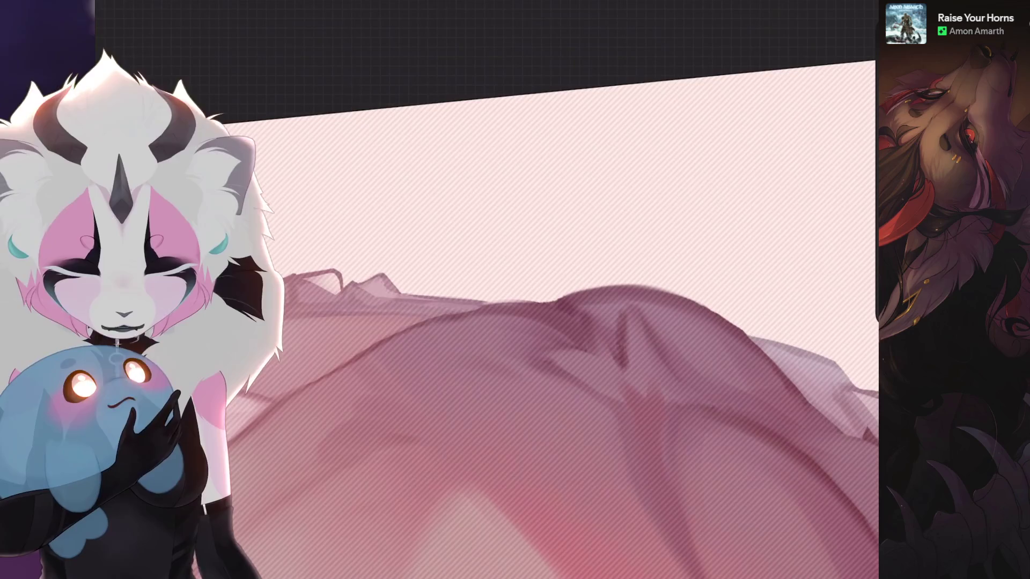
# - Enlarge the brush for broad shading, isolate another shirt section near the shoulder, then undo the selection change
pyautogui.press(']')
pyautogui.moveTo(544, 316)
pyautogui.mouseDown()
pyautogui.moveTo(515, 289)
pyautogui.moveTo(483, 290)
pyautogui.moveTo(499, 305)
pyautogui.moveTo(515, 290)
pyautogui.moveTo(483, 290)
pyautogui.moveTo(515, 274)
pyautogui.moveTo(514, 290)
pyautogui.moveTo(450, 322)
pyautogui.mouseUp()
pyautogui.press('s')
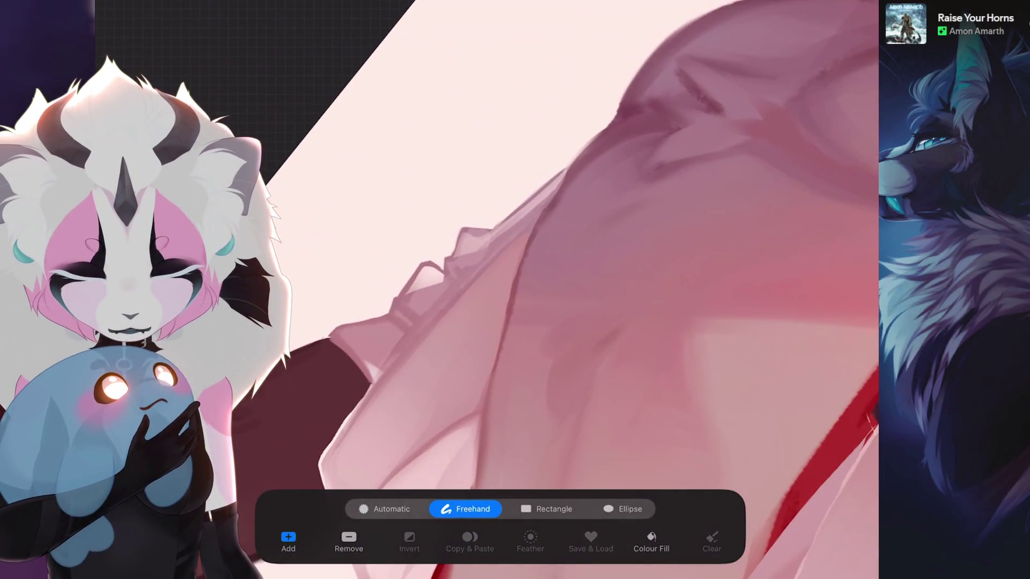
pyautogui.press('b')
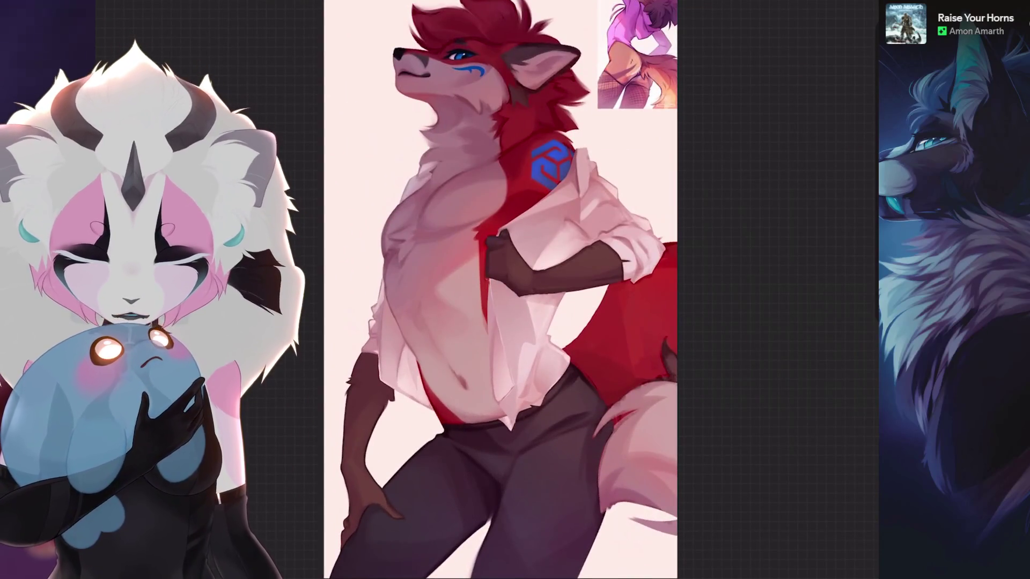
pyautogui.hotkey('ctrl', 'z')
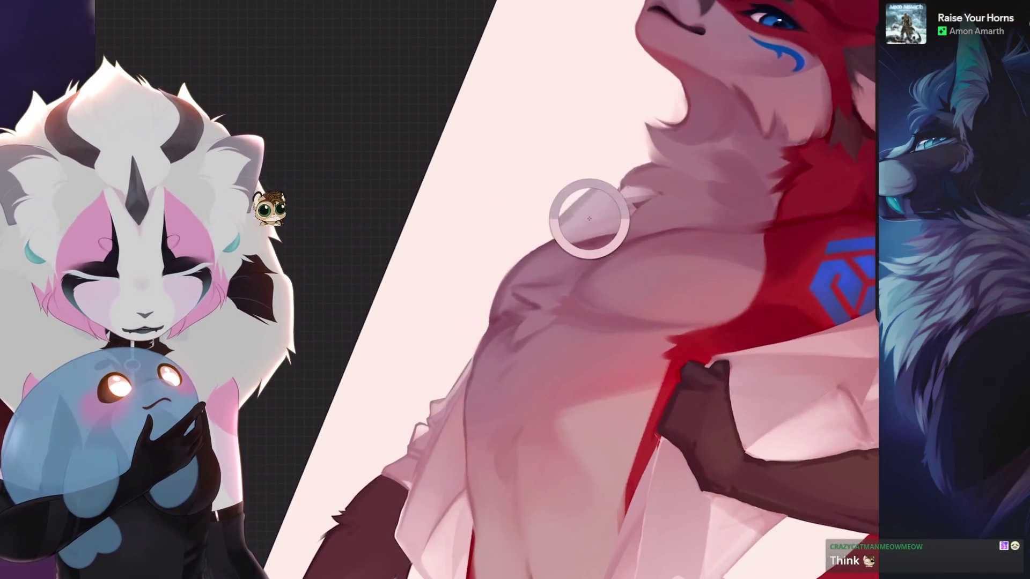